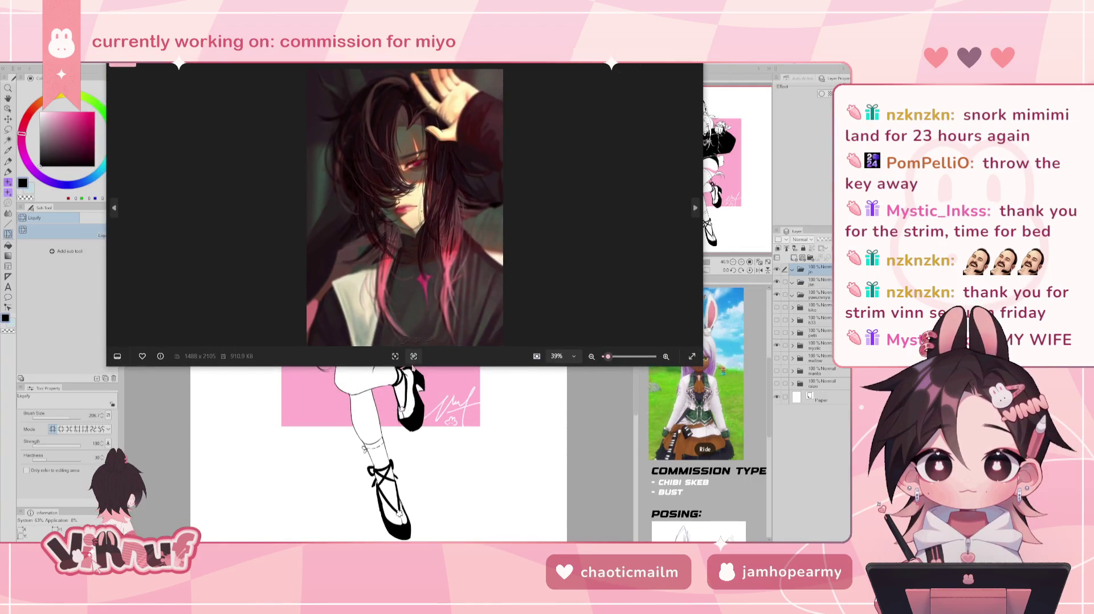
- Maximize the Photos viewer and zoom into the dark-haired portrait
left_click(413, 356)
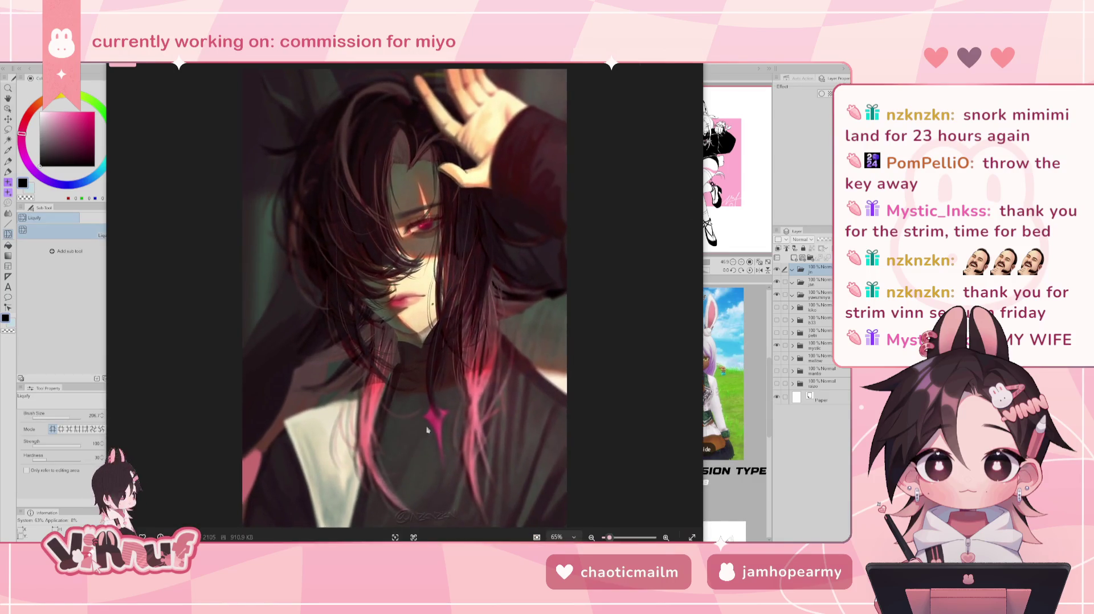
scroll(427, 430, "up", 2)
scroll(422, 399, "up", 2)
scroll(341, 342, "up", 1)
scroll(467, 442, "up", 1)
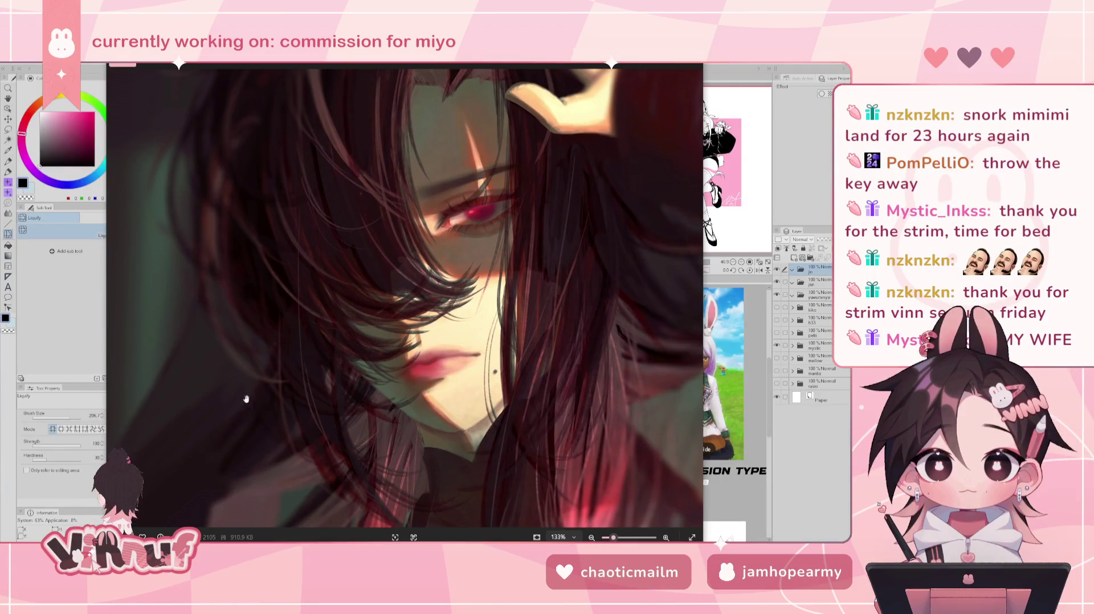
scroll(246, 399, "down", 3)
scroll(285, 393, "down", 3)
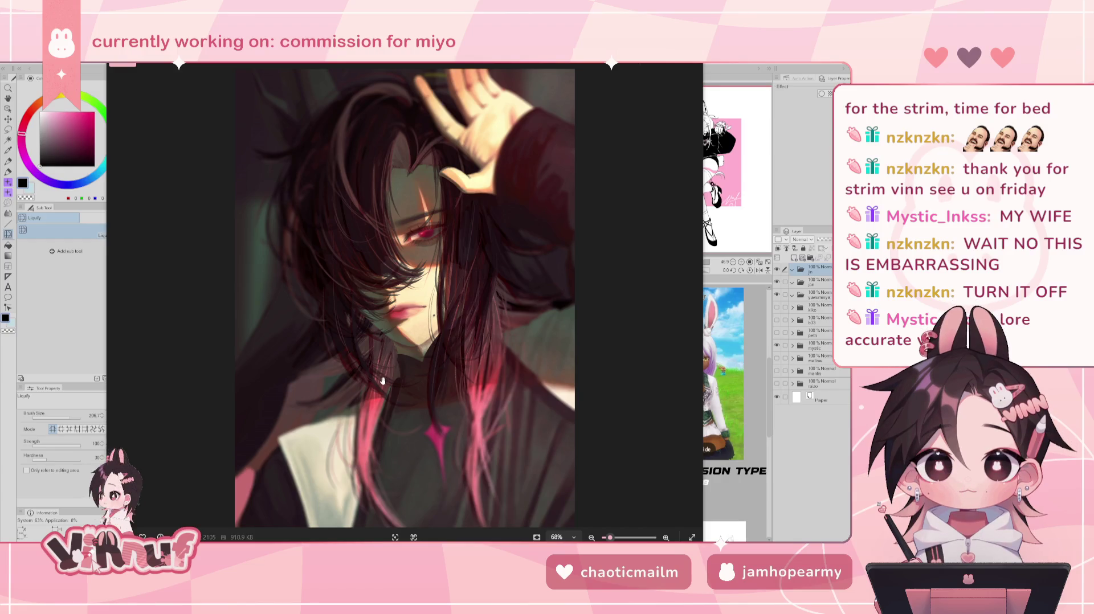
- Zoom and pan to frame the face and the raised hand
scroll(402, 301, "up", 2)
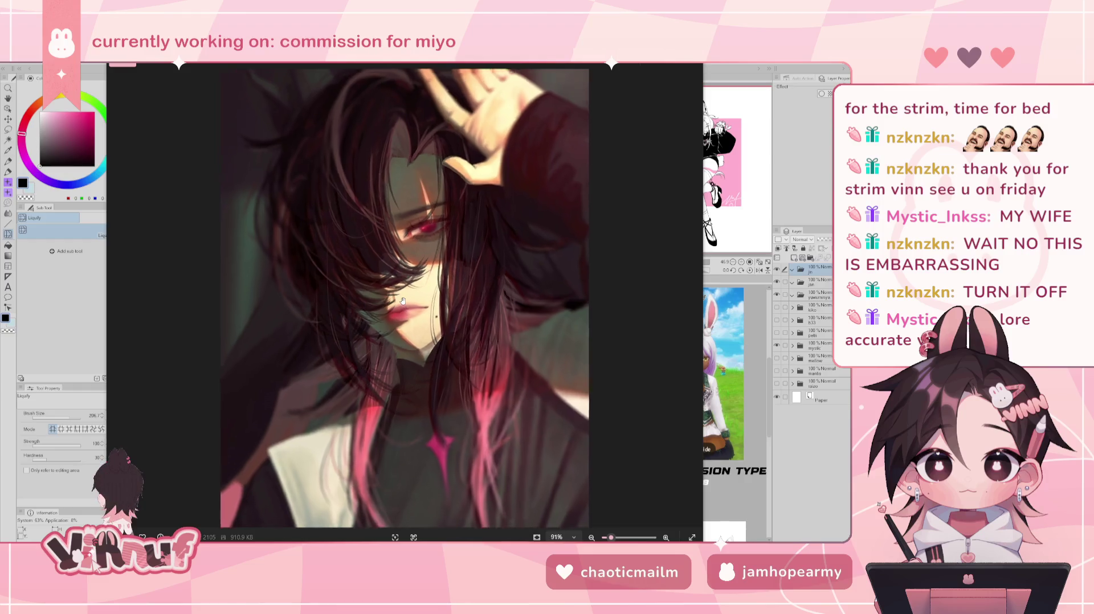
scroll(402, 300, "up", 3)
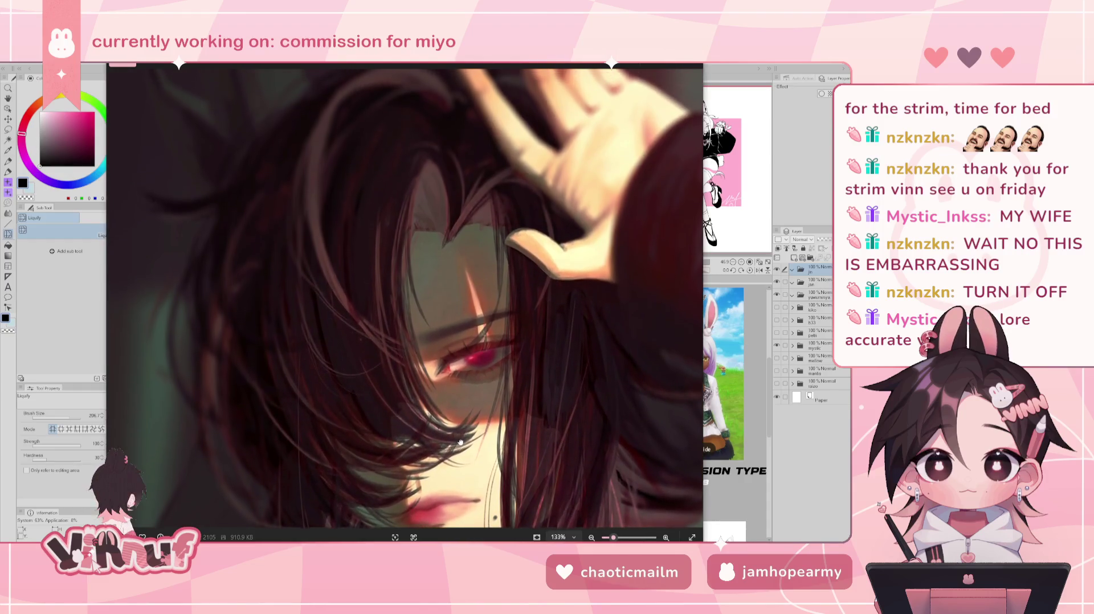
scroll(460, 442, "down", 2)
scroll(460, 442, "down", 2)
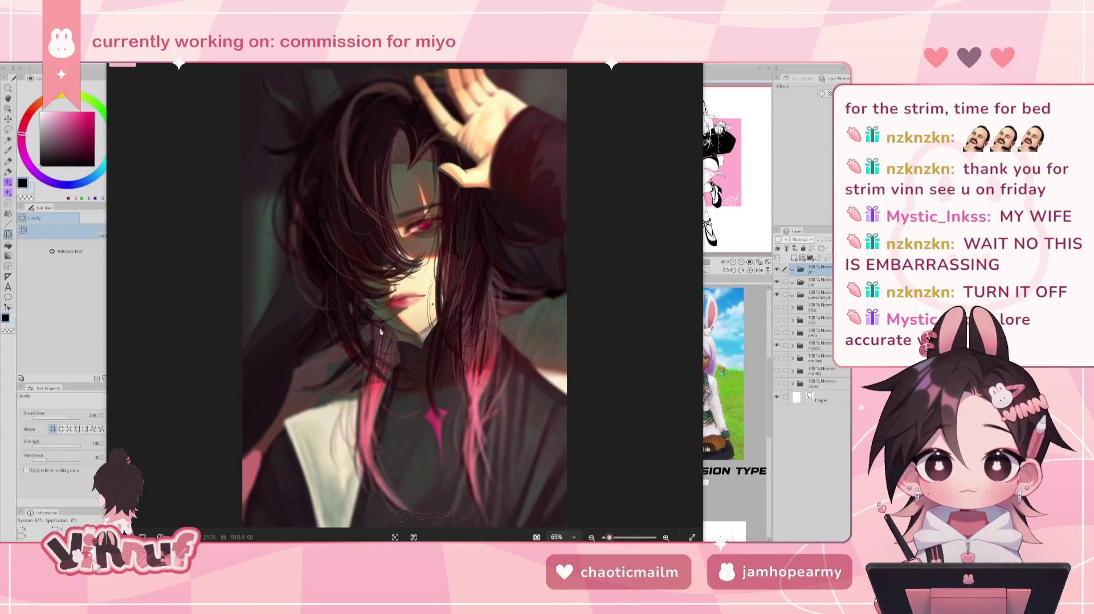
scroll(380, 335, "up", 1)
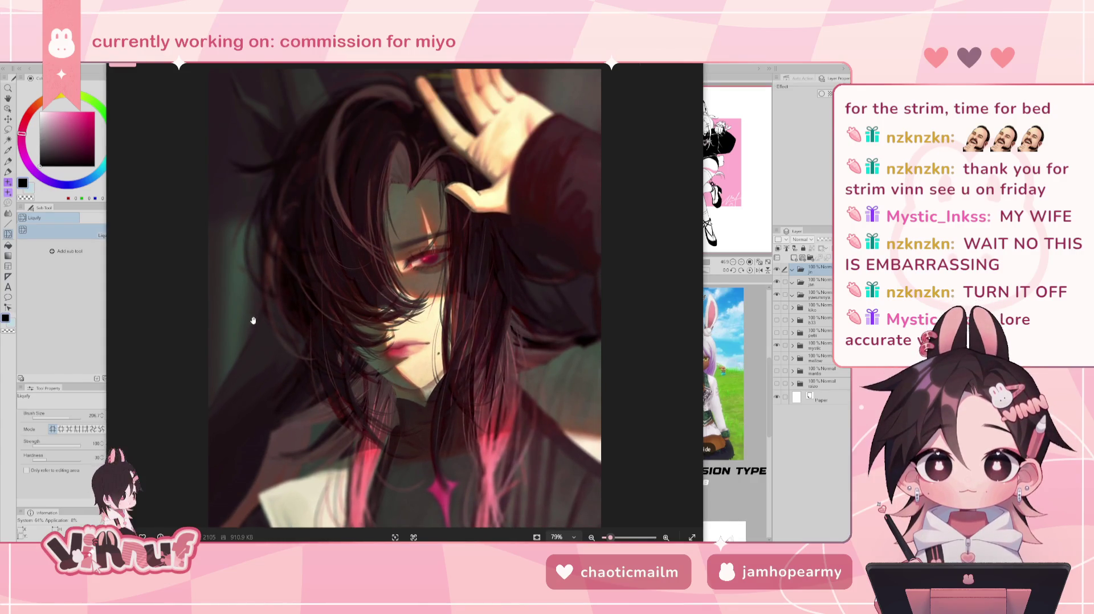
left_click_drag(428, 355, 428, 258)
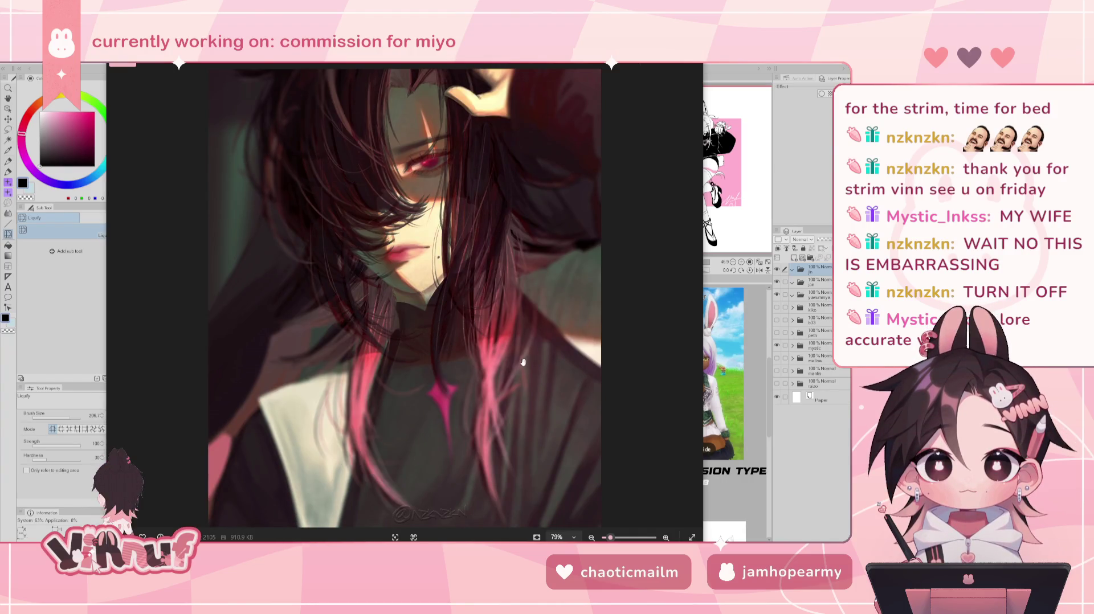
left_click_drag(504, 290, 504, 358)
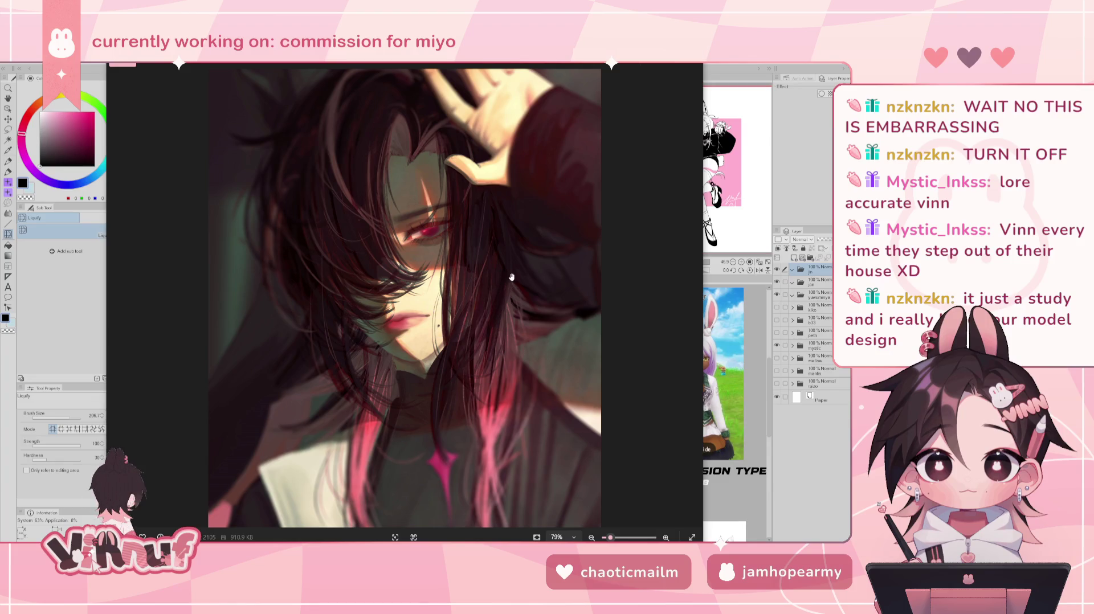
- Undo the accidental downward warp of the portrait and zoom back out
left_click_drag(511, 278, 514, 334)
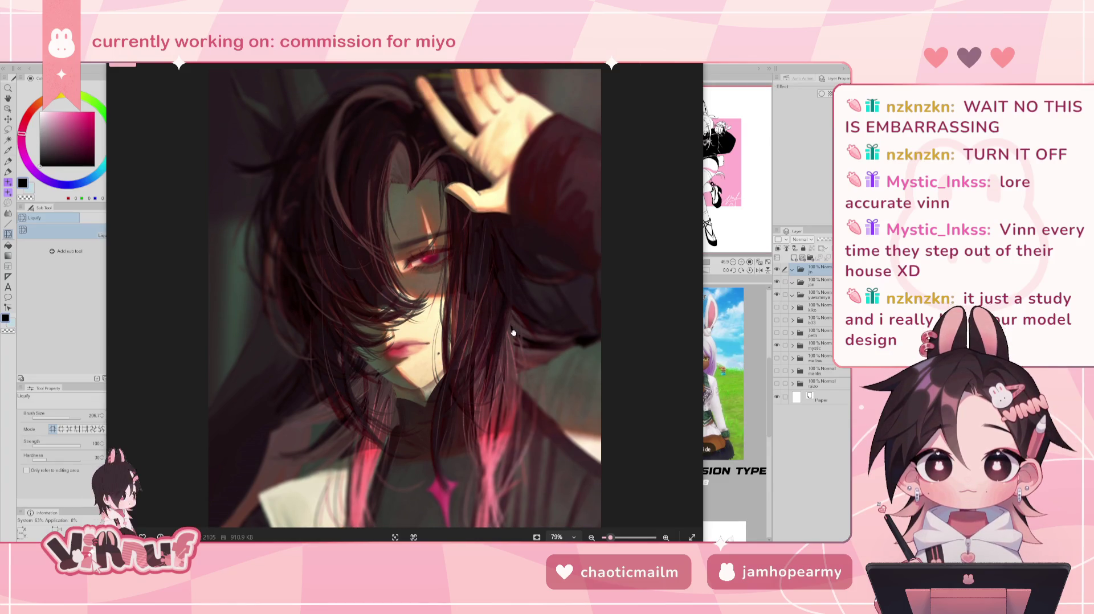
key("ctrl+z")
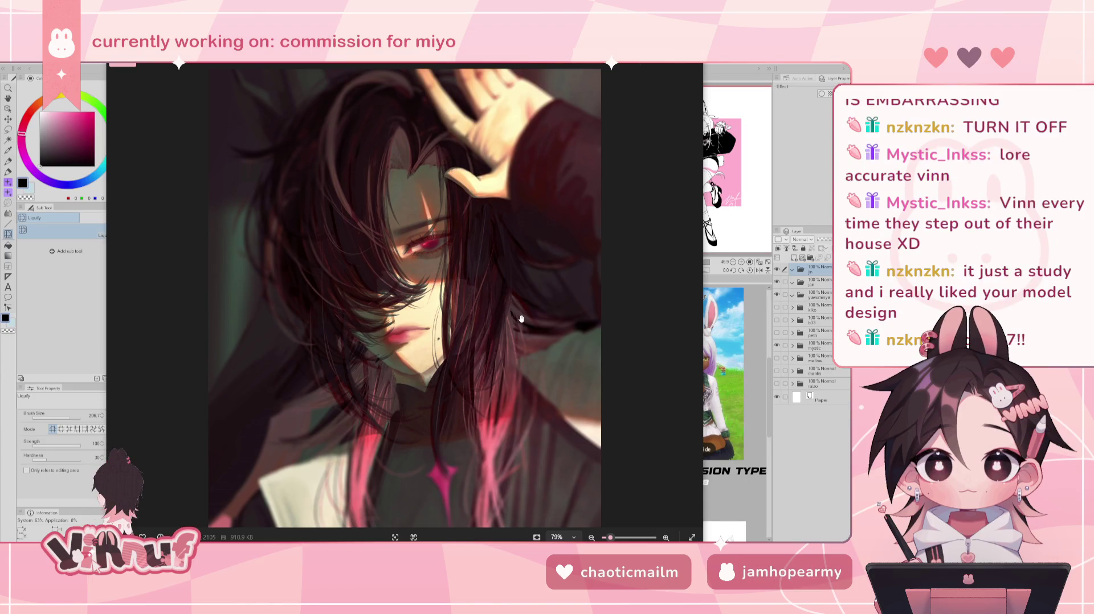
key("ctrl+minus")
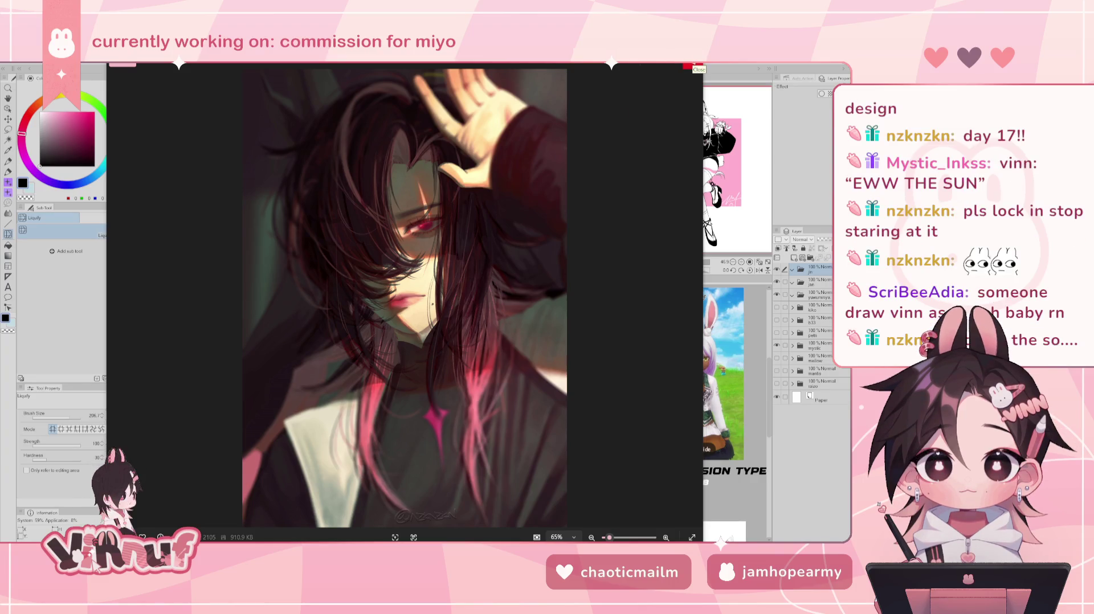
- Close Windows Photos to return to the Clip Studio Paint bunny-girl canvas
left_click(692, 66)
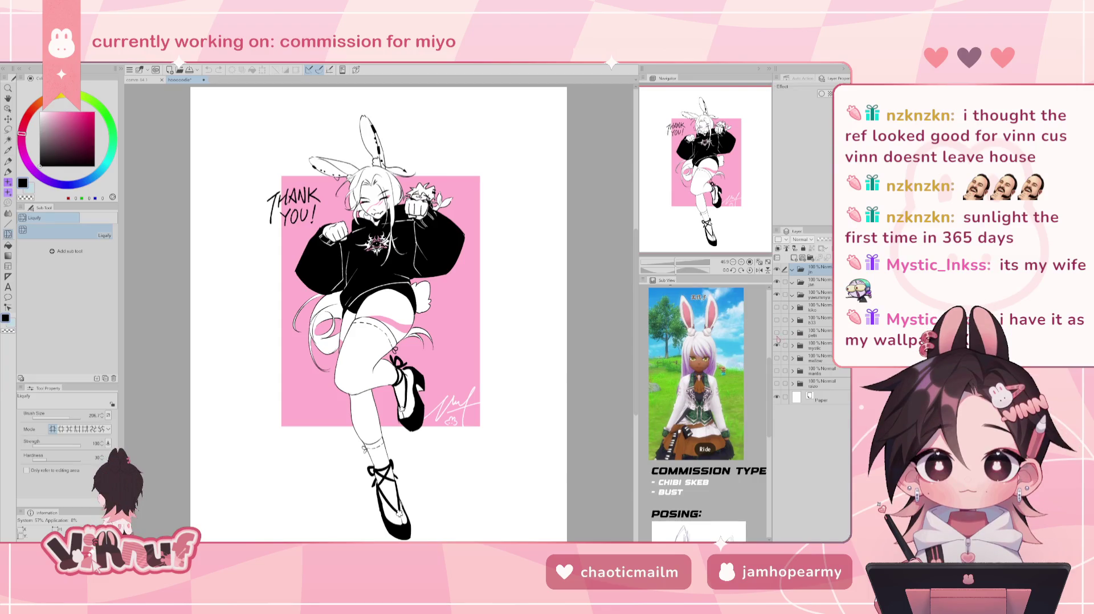
- Turn off visibility of the bunny-girl layer folder in the Layer panel
left_click(777, 346)
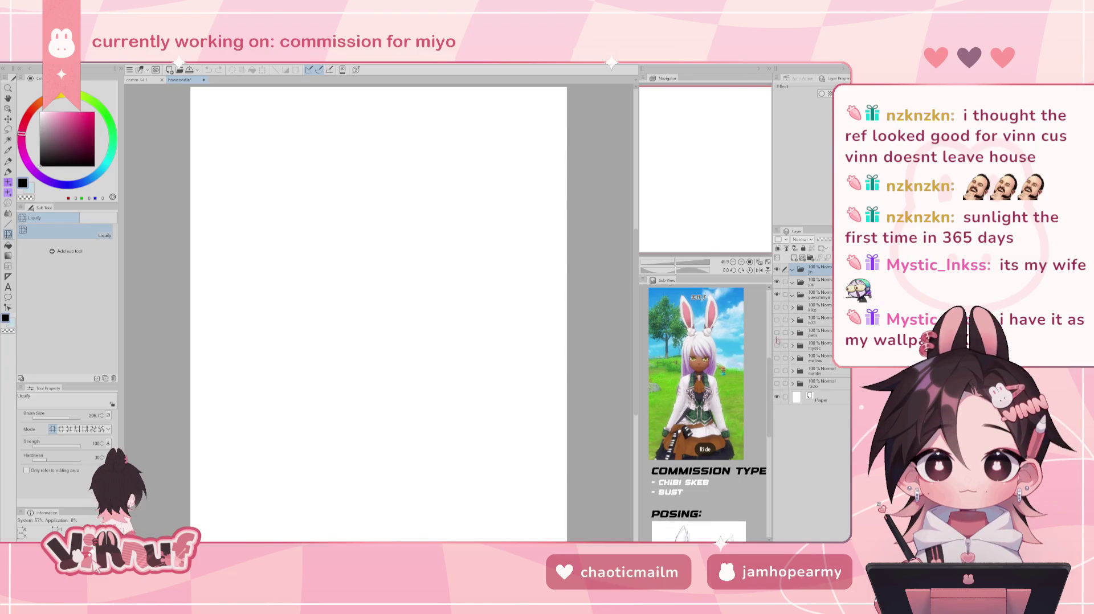
- Keep the winged folder hidden, show the b33 hoodie-and-boots character, and expand b33
left_click(777, 332)
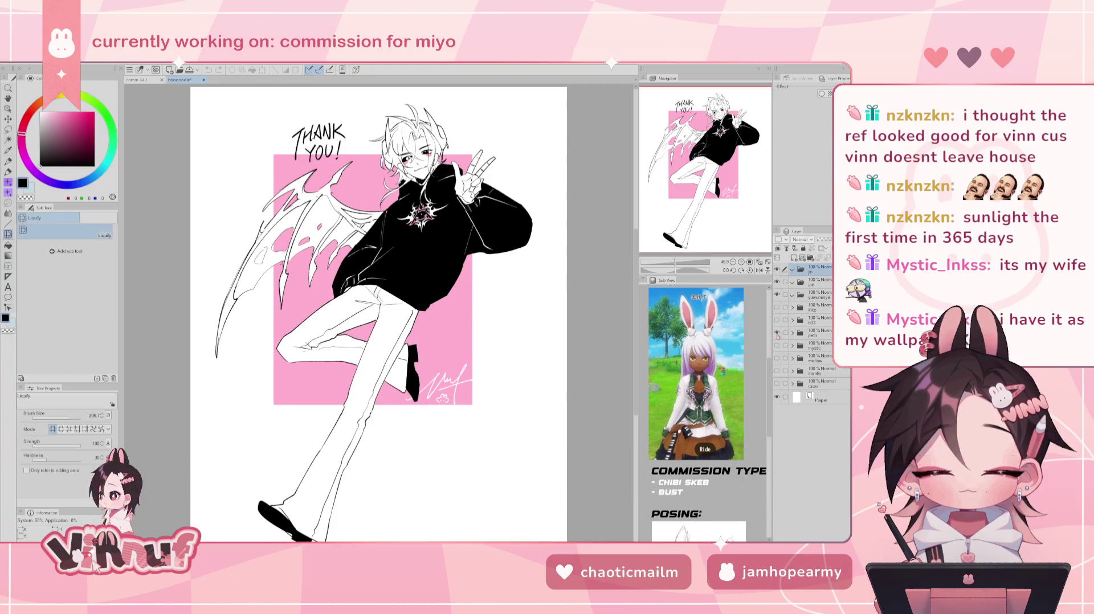
left_click(777, 332)
left_click(777, 320)
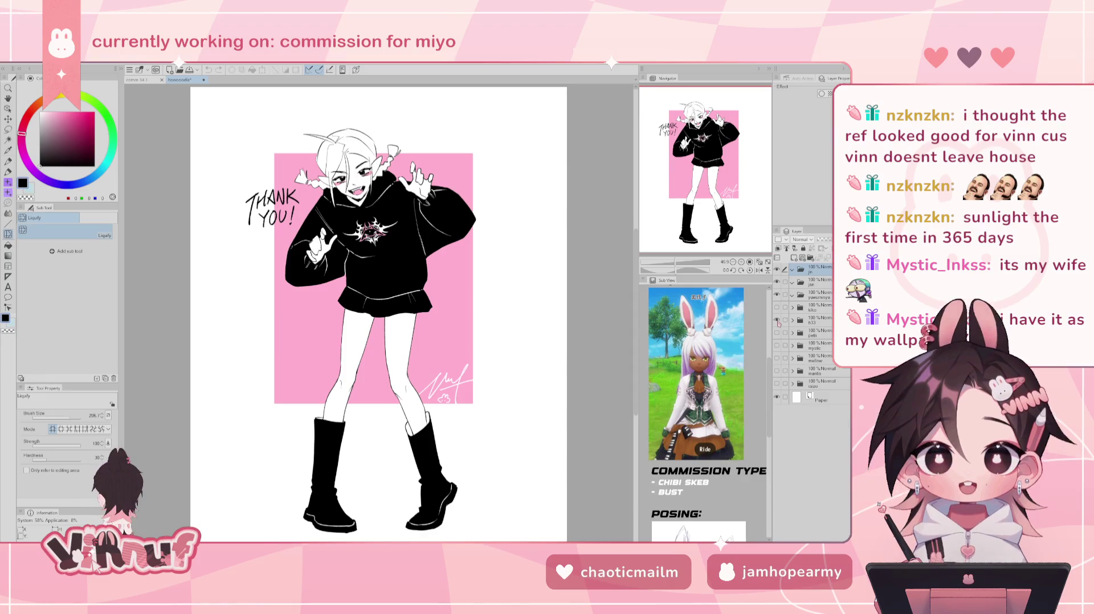
left_click(792, 320)
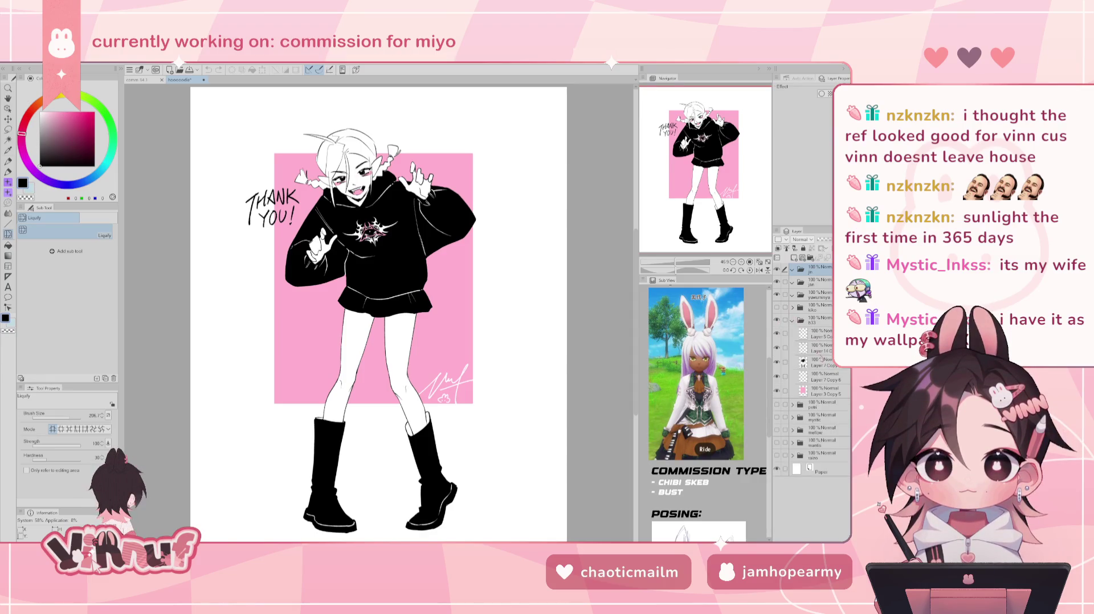
- Select Layer 14 and Layer 7 Copy and set the liquify brush size to 136.8
left_click(823, 347)
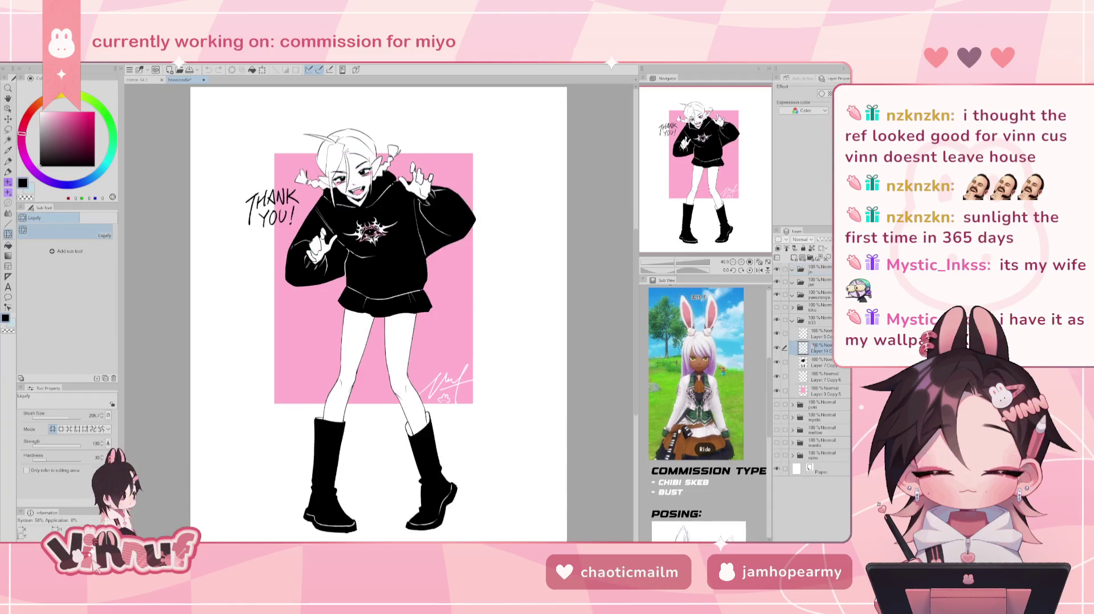
left_click(822, 359, "ctrl")
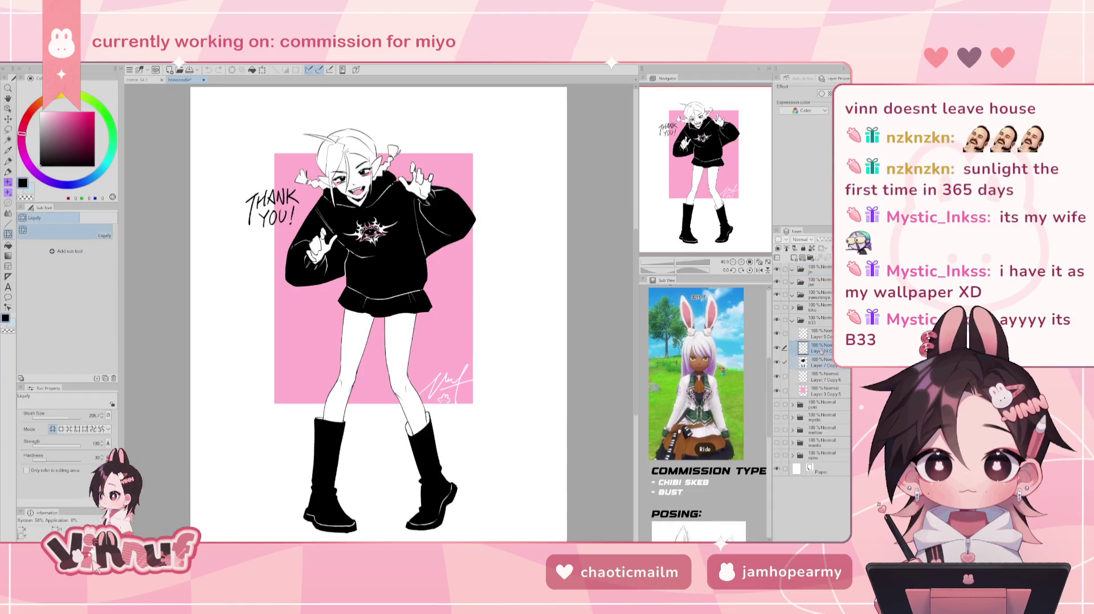
key("j")
key("j")
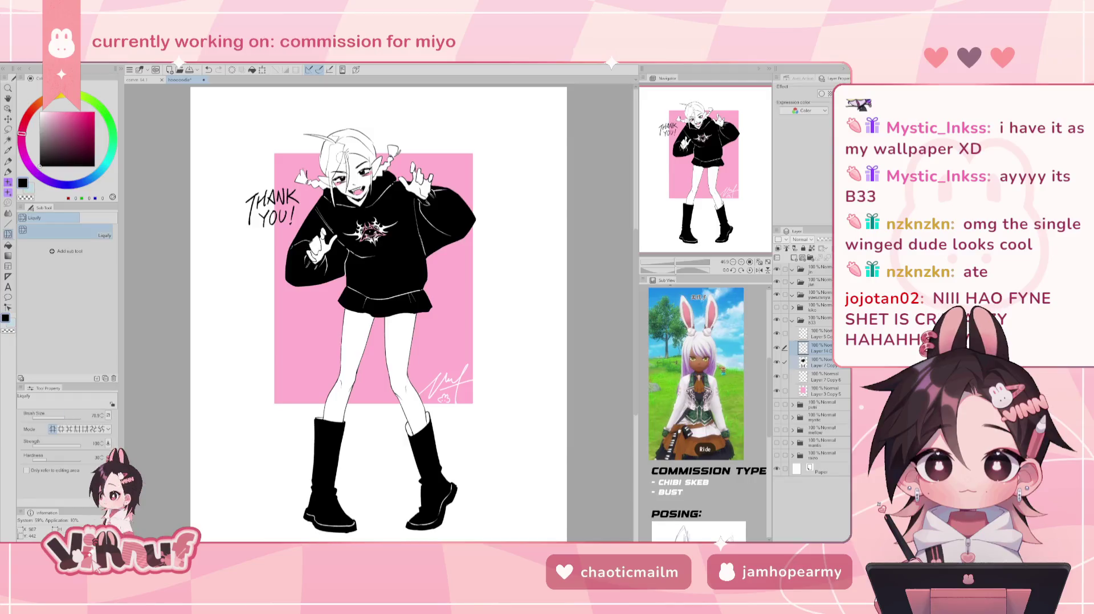
left_click_drag(67, 420, 70, 420)
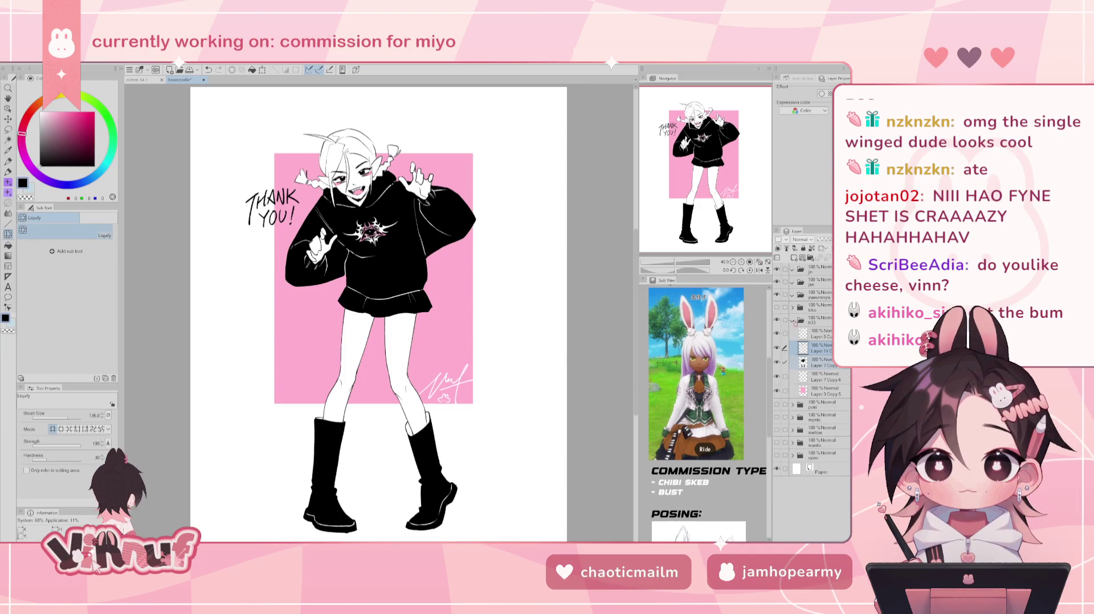
- Collapse and hide the b33 folder and show the winged pelo folder
left_click(791, 321)
left_click(776, 320)
left_click(776, 333)
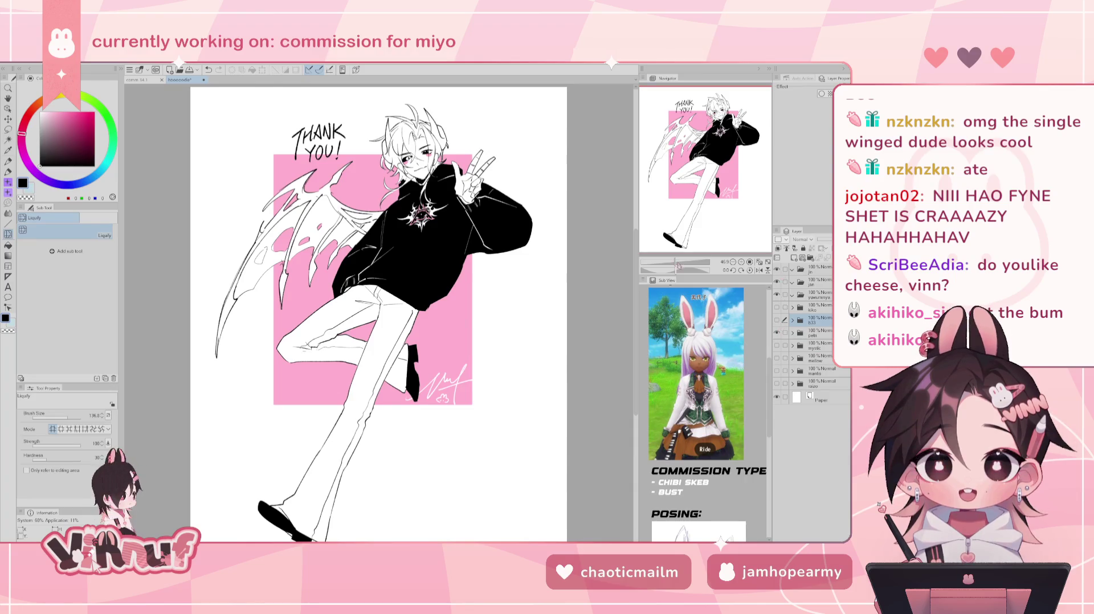
scroll(381, 305, "up", 2)
scroll(381, 305, "up", 2)
scroll(382, 305, "up", 2)
scroll(379, 313, "up", 3)
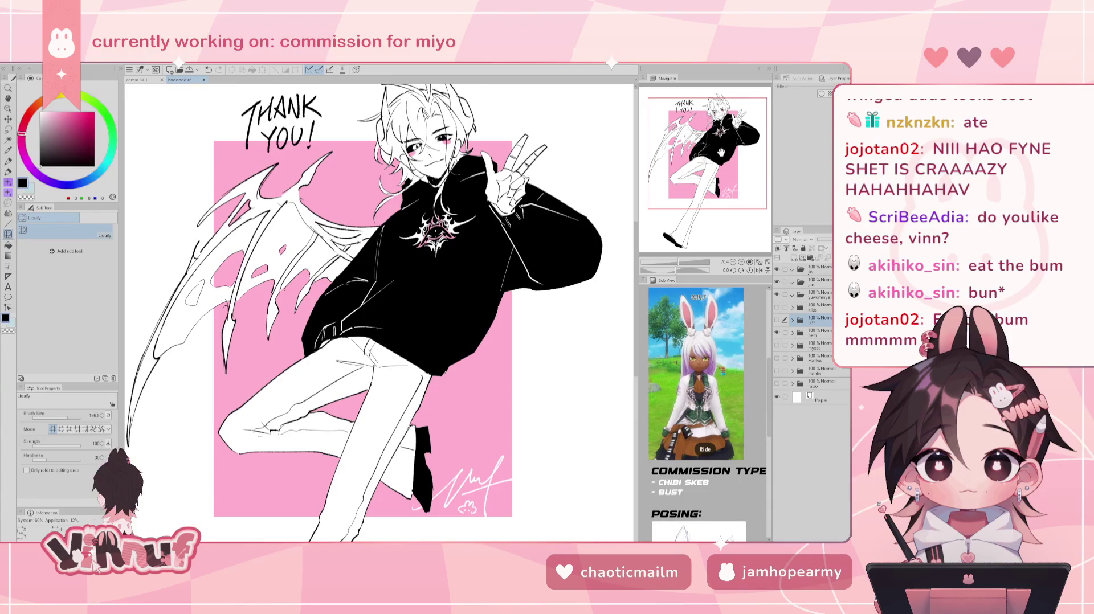
scroll(379, 312, "up", 1)
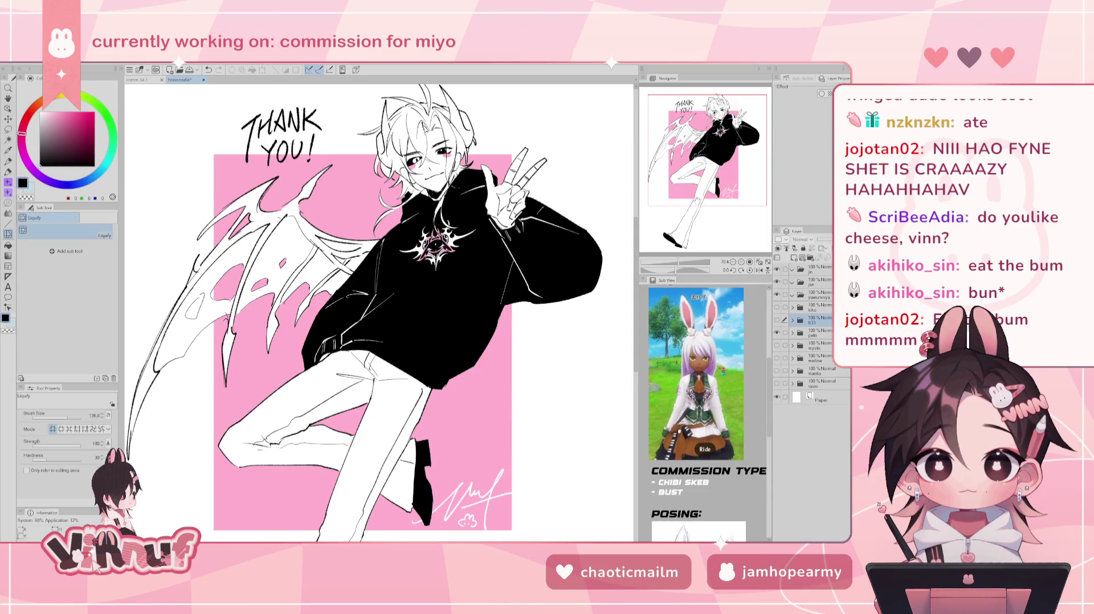
scroll(379, 312, "left", 1)
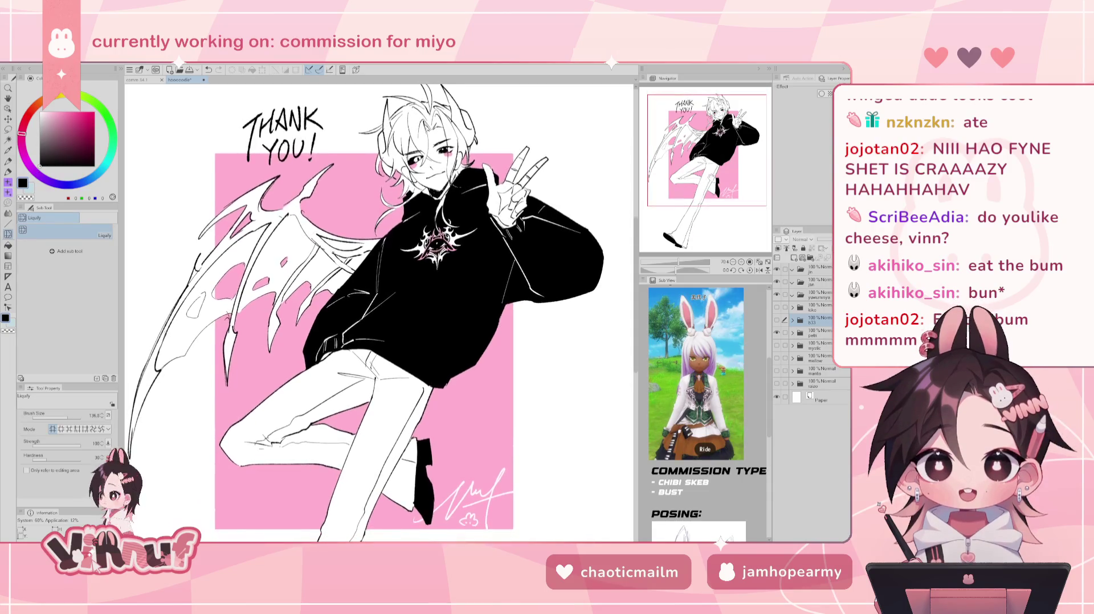
scroll(379, 312, "left", 1)
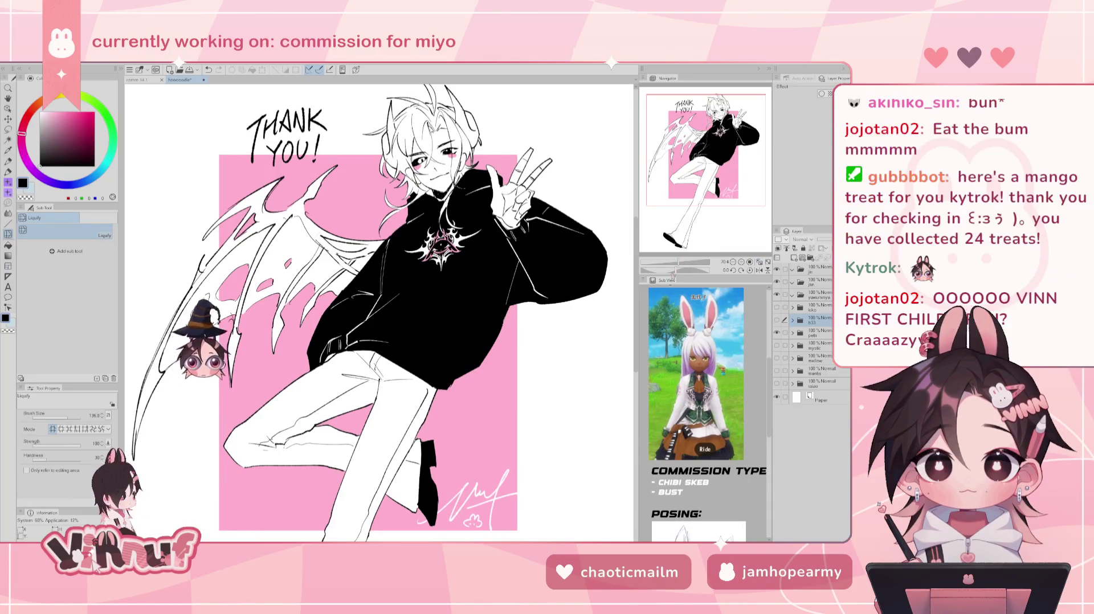
left_click(675, 265)
left_click_drag(674, 266, 678, 265)
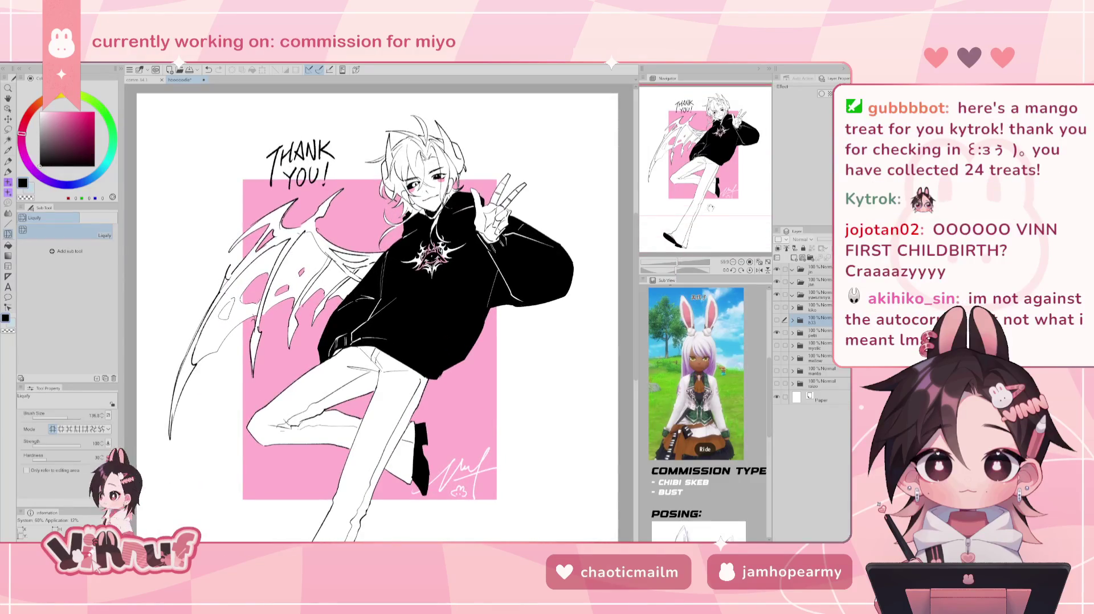
left_click(755, 261)
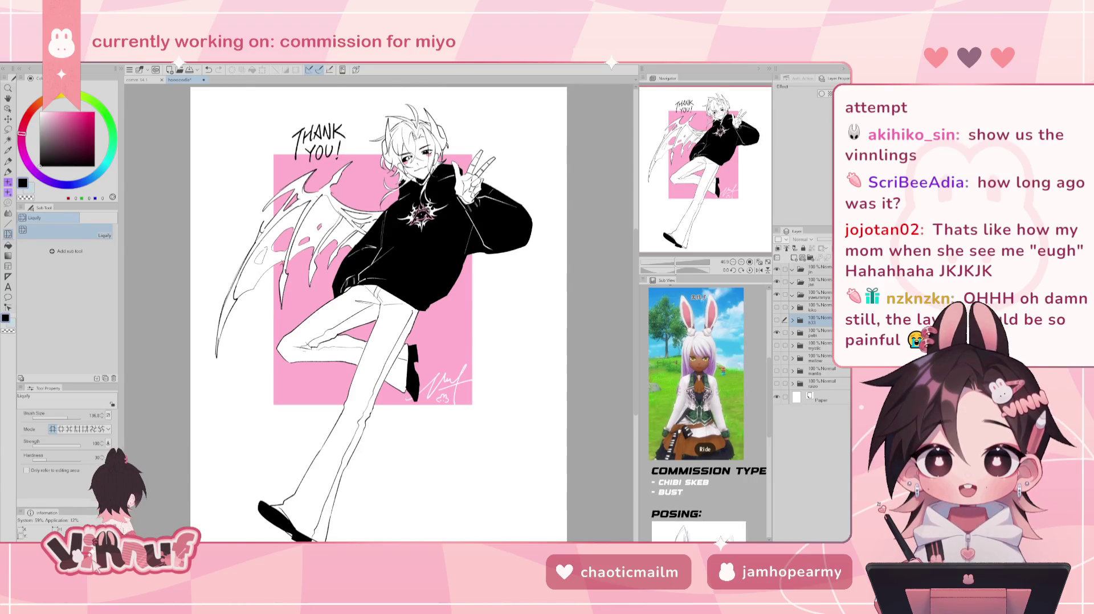
- Zoom the canvas in on the horned character's long coat and dark trousers
scroll(438, 332, "up", 4)
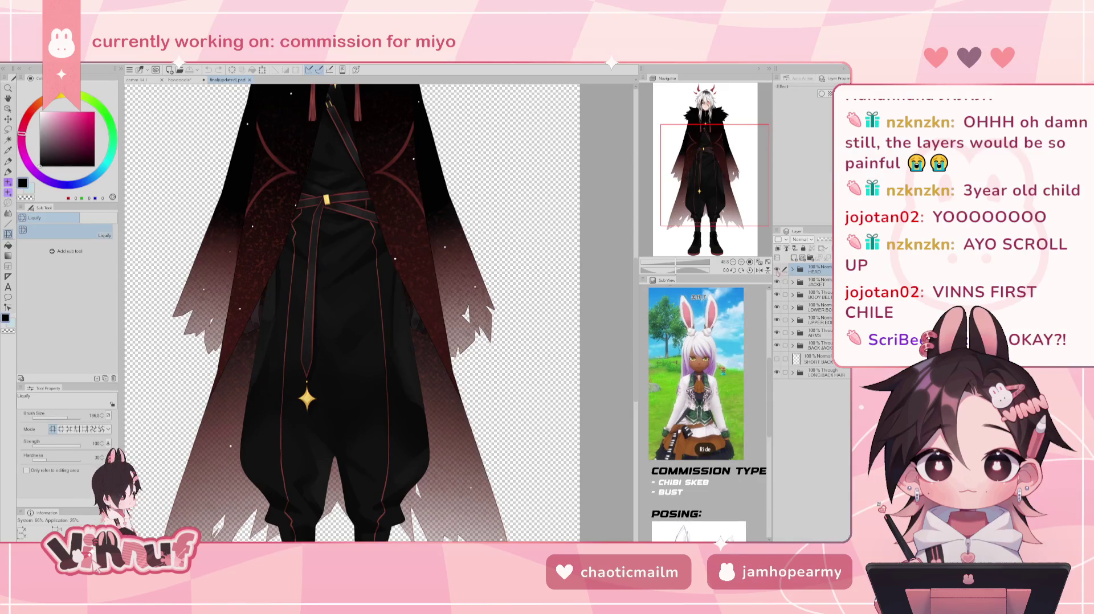
left_click_drag(776, 282, 776, 347)
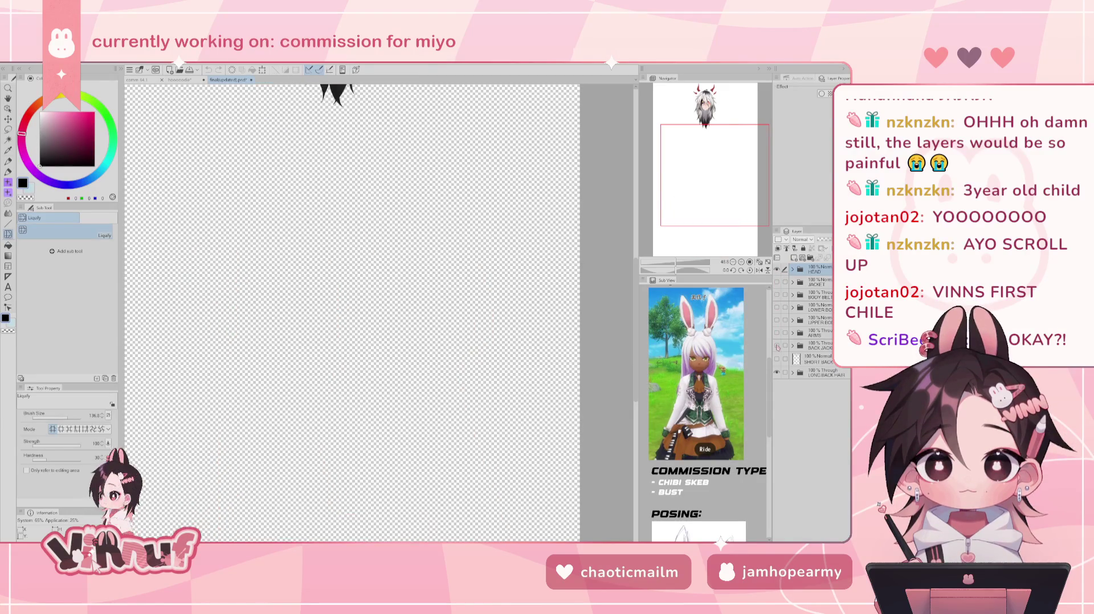
left_click(776, 333)
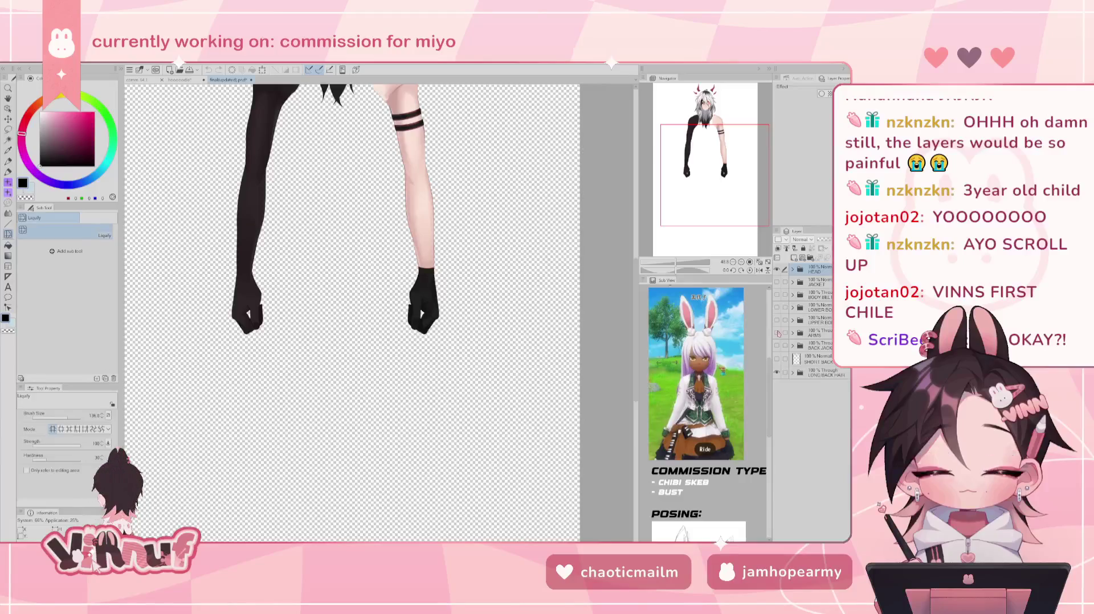
left_click(777, 333)
left_click(777, 321)
left_click(777, 320)
left_click(776, 307)
left_click(777, 294)
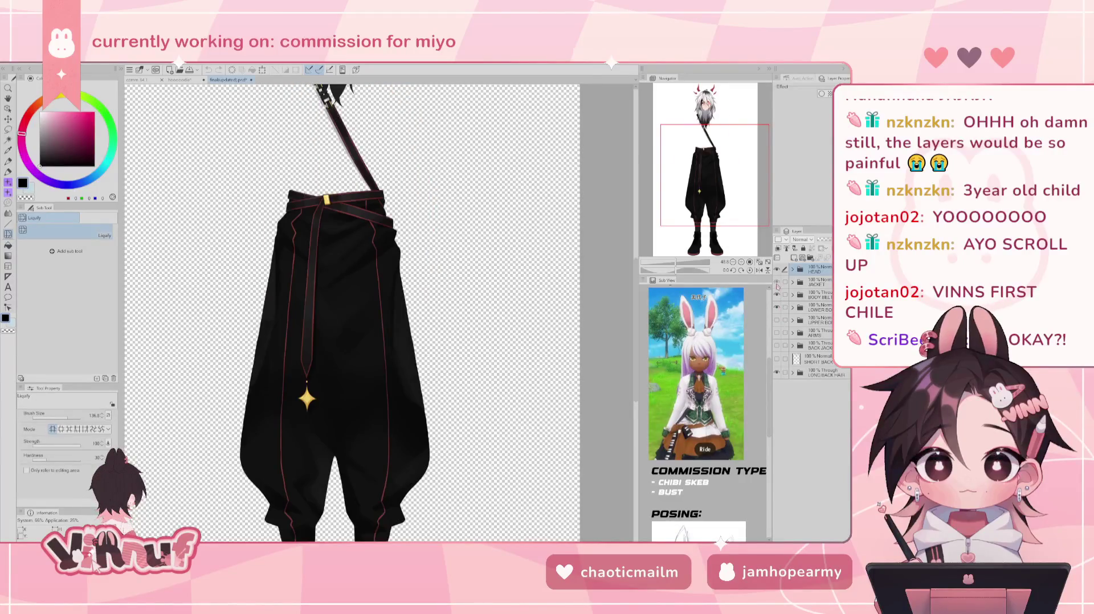
left_click(777, 282)
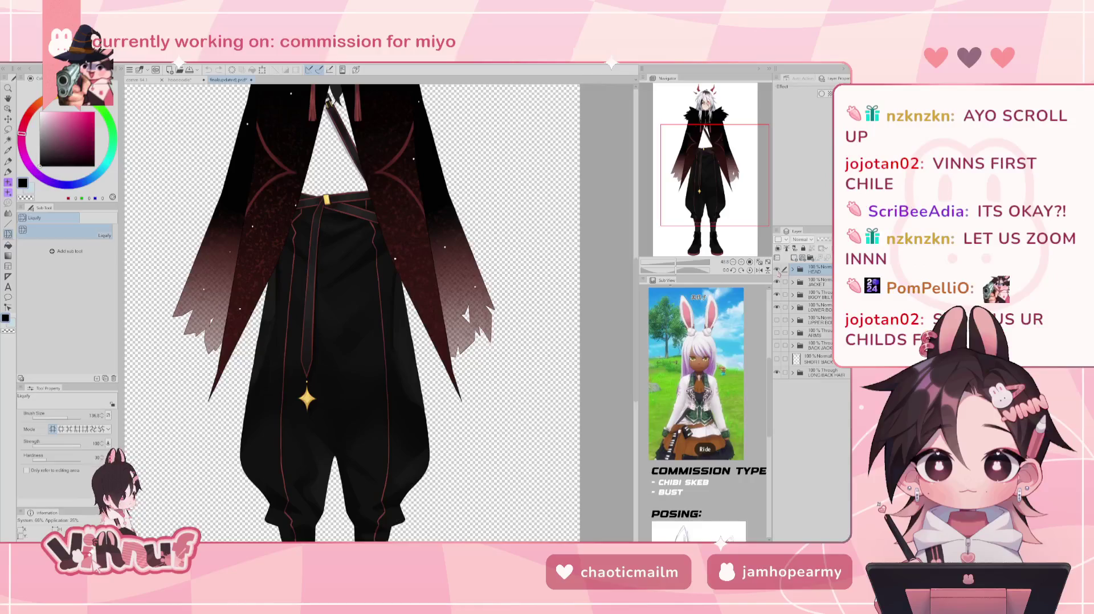
left_click(776, 320)
left_click(776, 332)
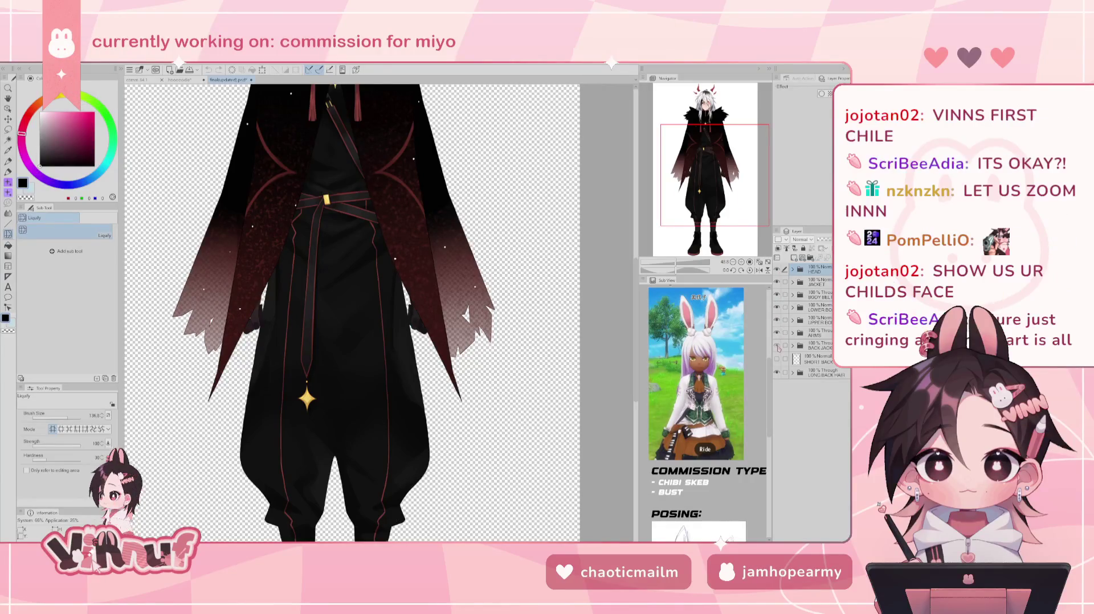
left_click(776, 345)
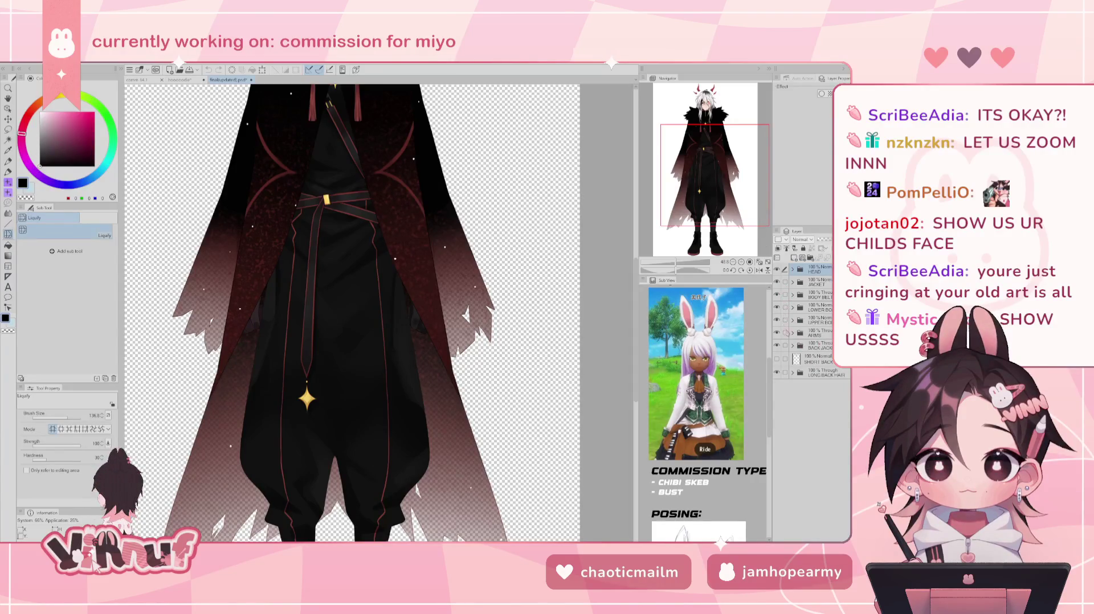
- Expand the HEAD layer group and pan up to the horned head and cloaked torso
left_click(792, 270)
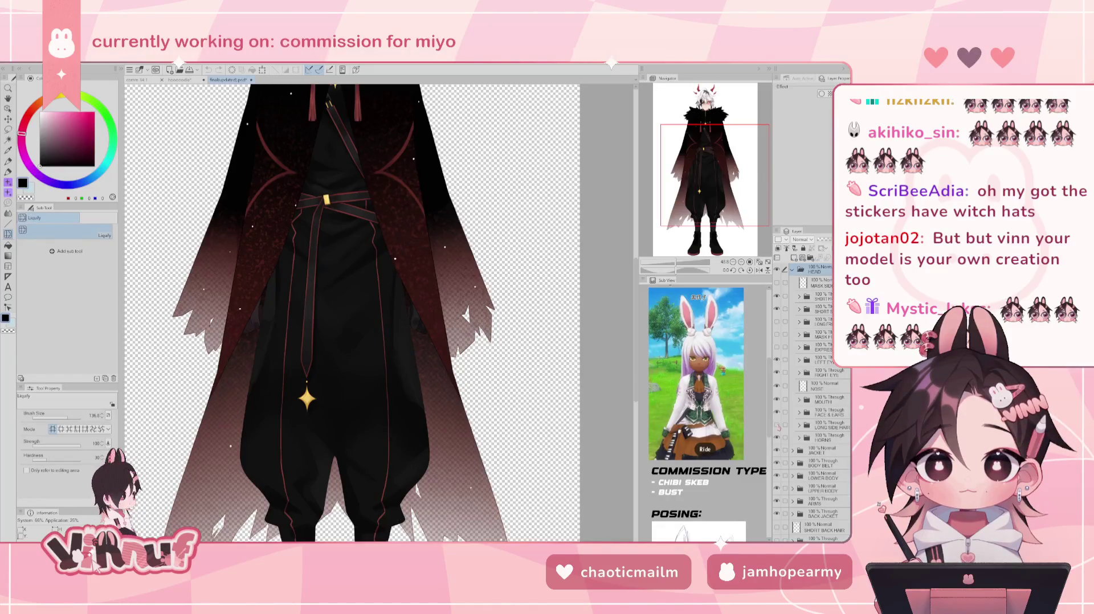
mouse_move(715, 171)
left_mouse_down()
mouse_move(728, 181)
mouse_move(724, 153)
left_mouse_up()
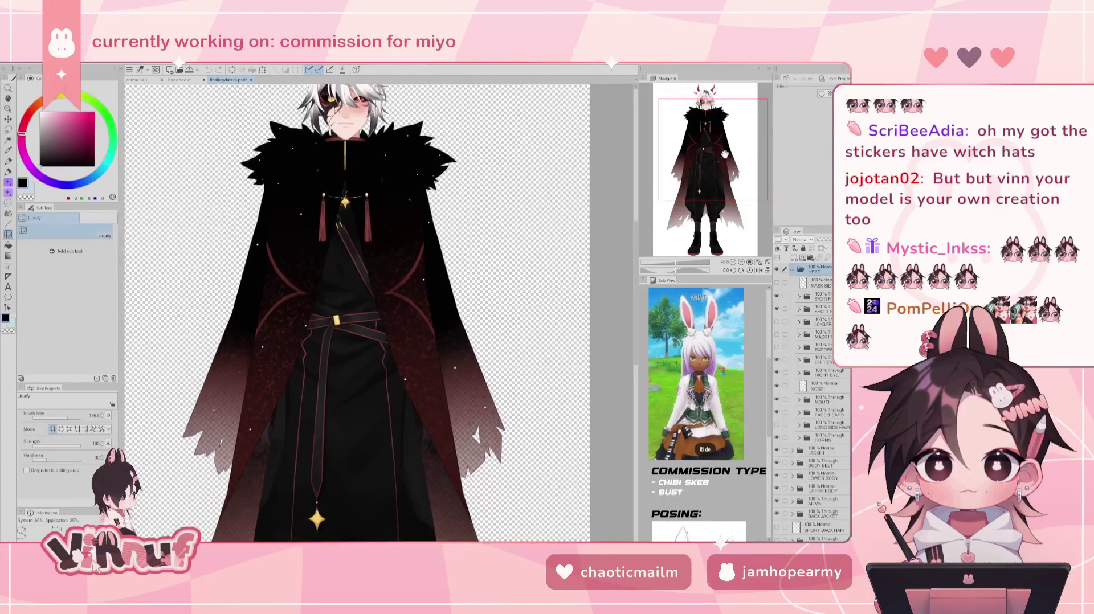
left_click_drag(725, 154, 722, 151)
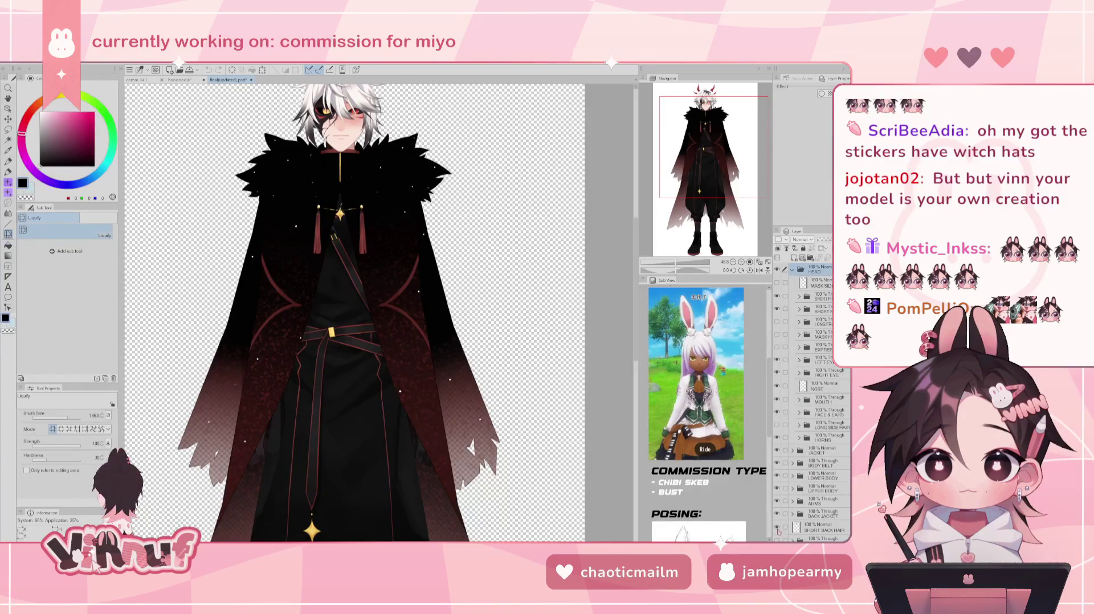
left_click_drag(722, 173, 721, 165)
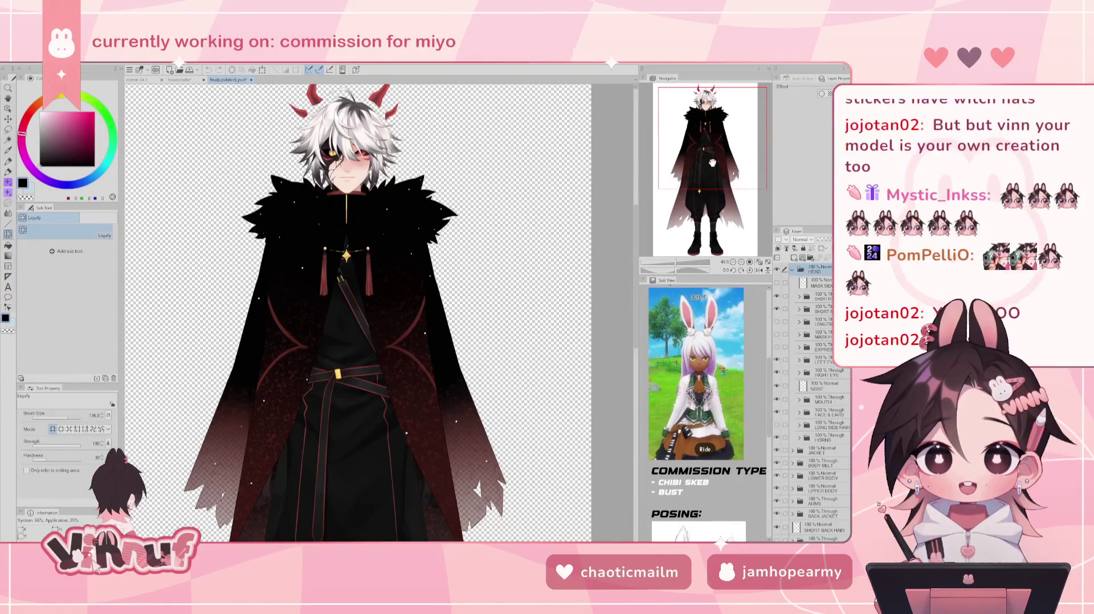
left_click_drag(665, 168, 713, 157)
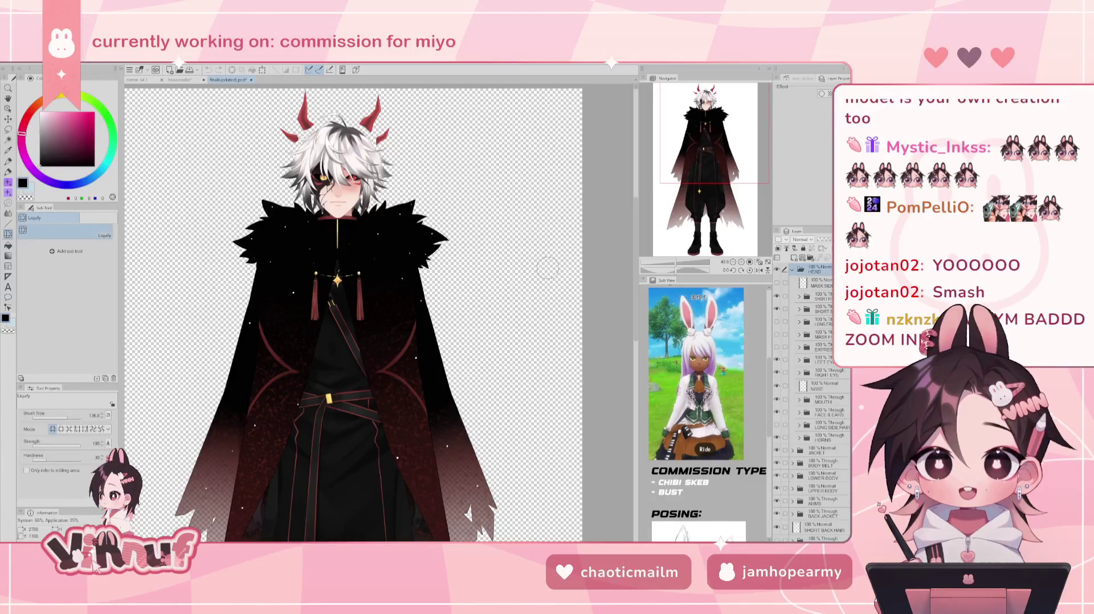
scroll(424, 353, "up", 1)
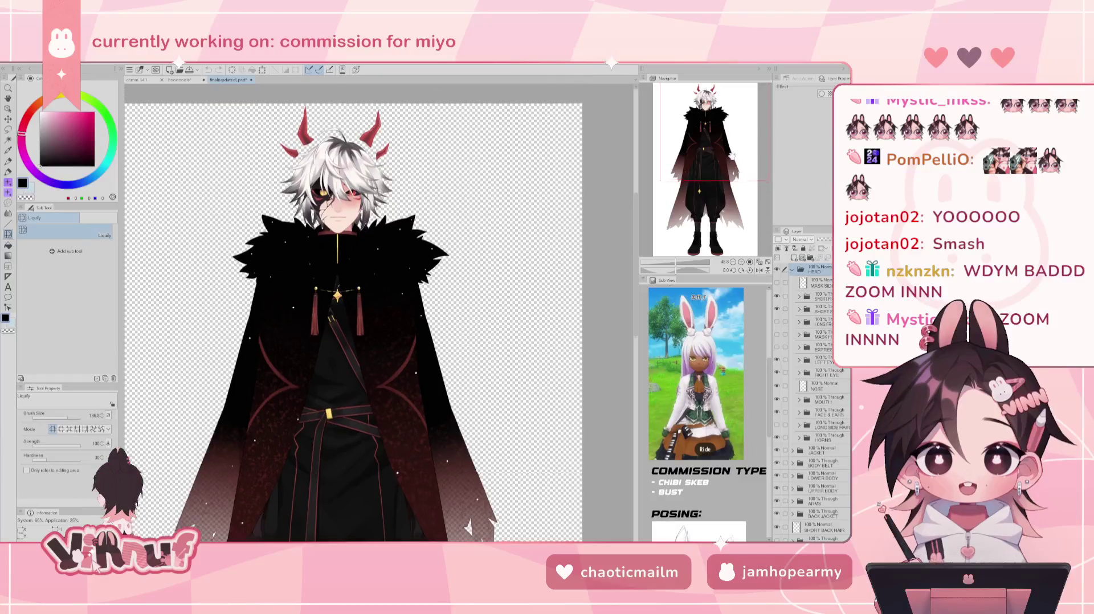
- Zoom onto the head and swap the short spiky hair layers for the long hair
scroll(425, 353, "up", 1)
scroll(424, 354, "up", 1)
scroll(424, 353, "up", 1)
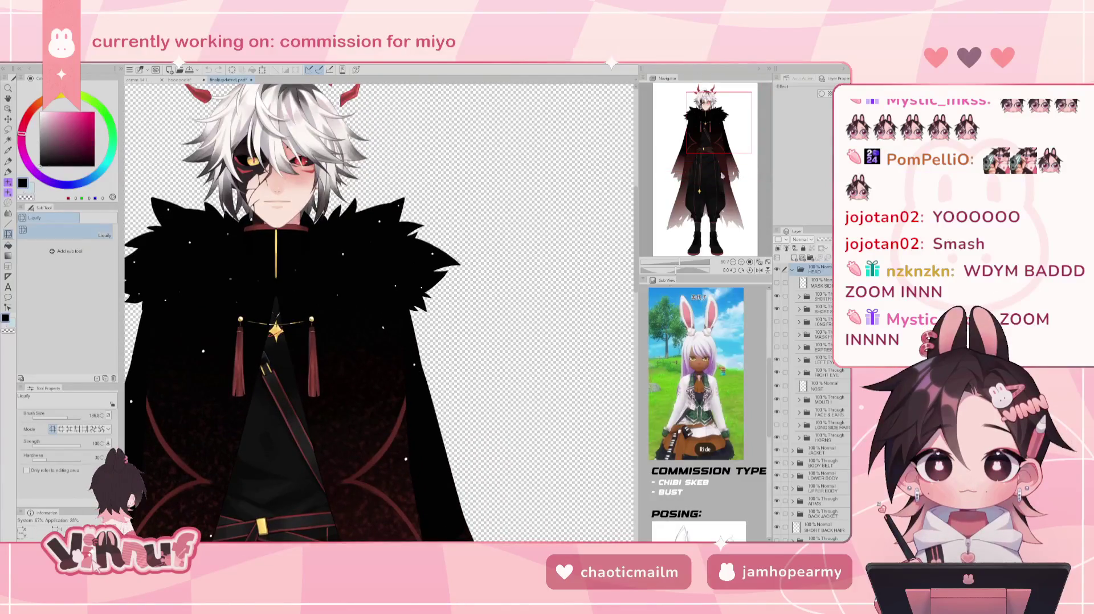
scroll(379, 313, "up", 1)
scroll(378, 314, "down", 3)
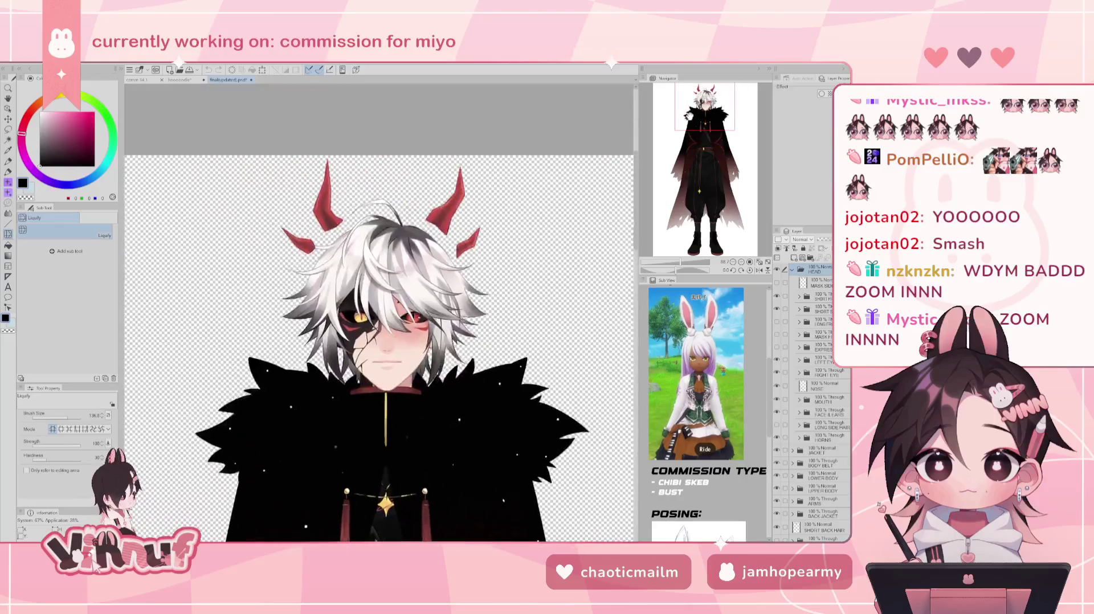
left_click_drag(687, 116, 693, 117)
scroll(436, 344, "up", 1)
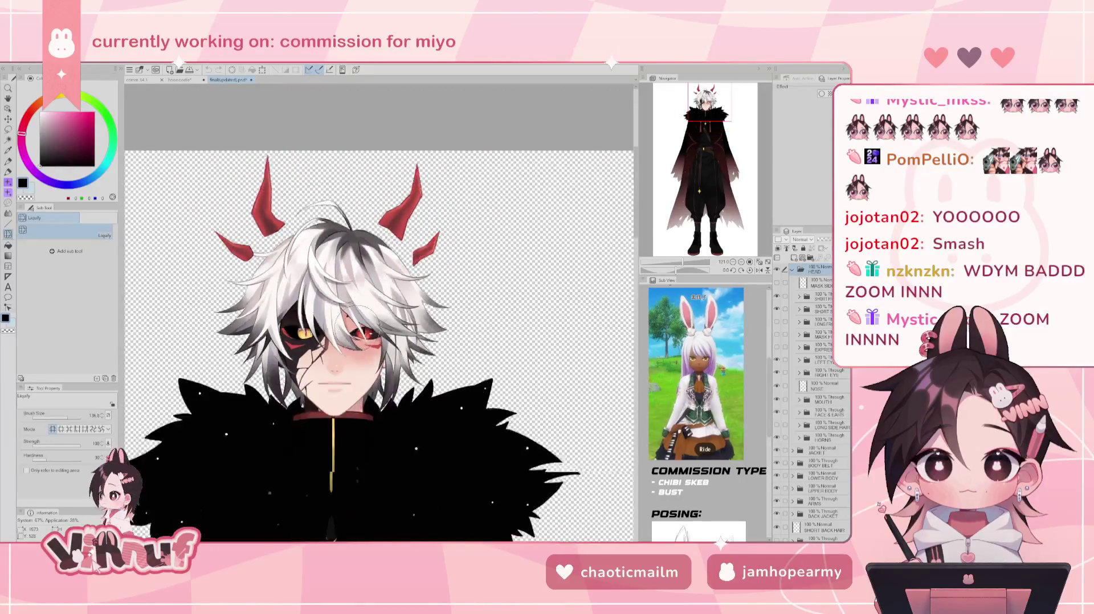
scroll(435, 344, "down", 2)
scroll(436, 345, "up", 2)
left_click_drag(439, 347, 479, 290)
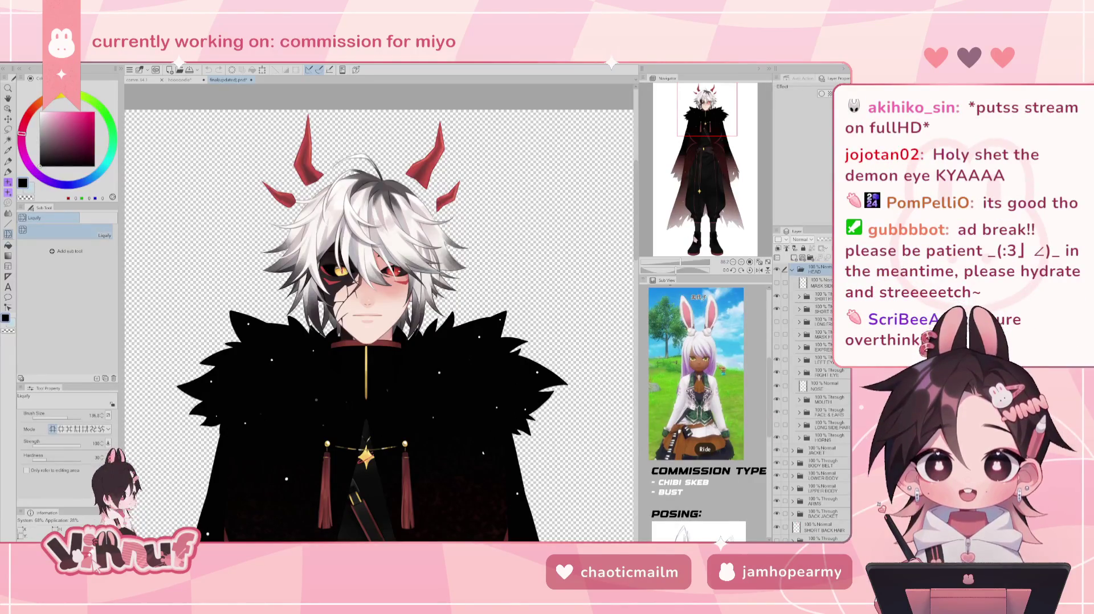
left_click_drag(776, 296, 777, 323)
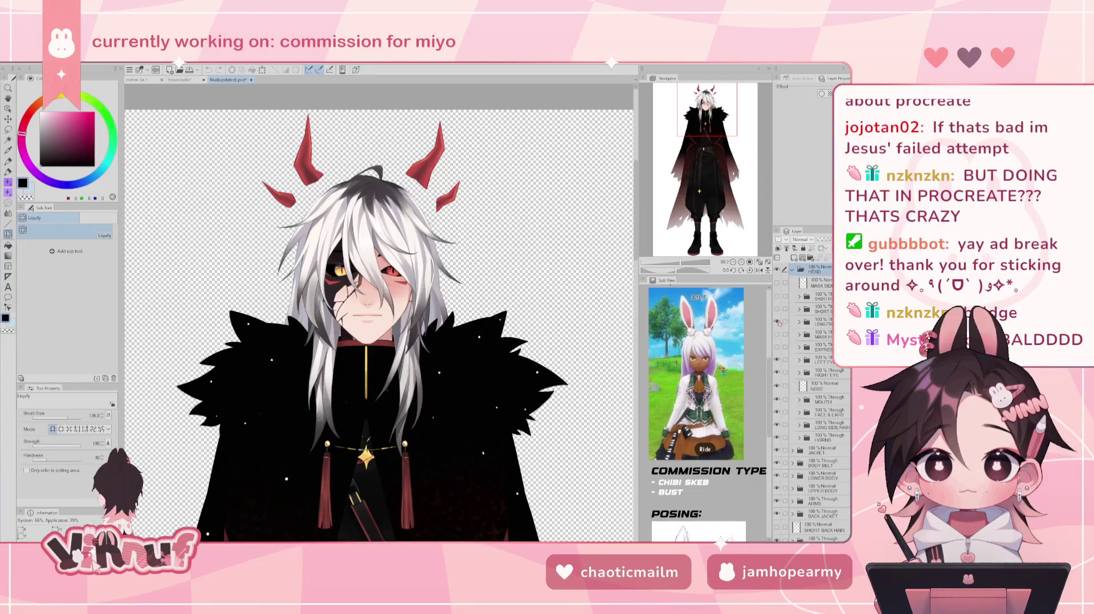
left_click(798, 322)
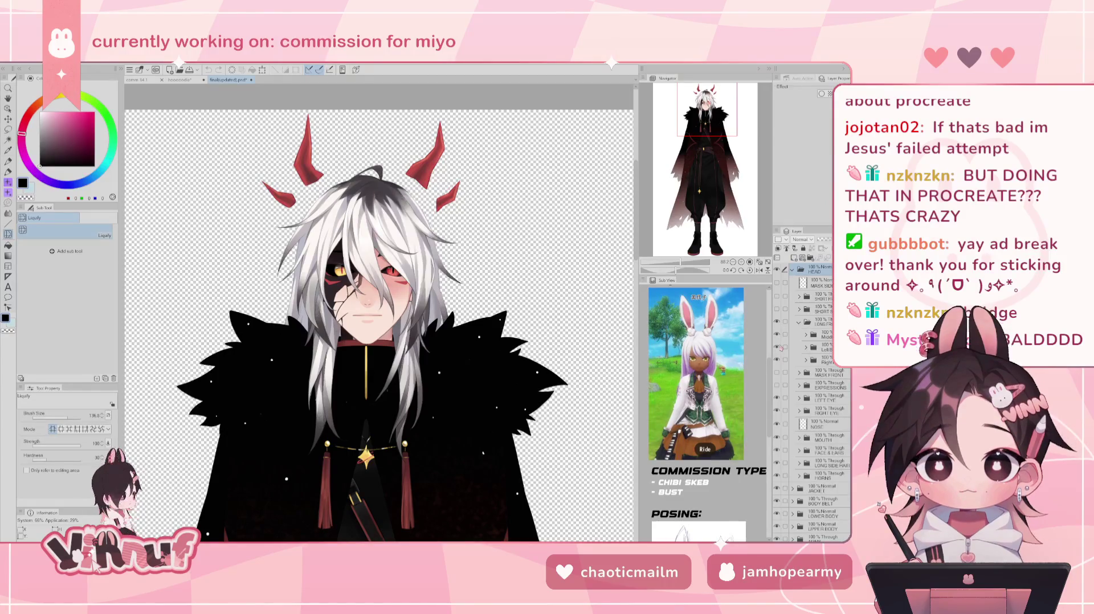
- Toggle the long front hair group's left section and face strands on and off
left_click(776, 334)
left_click(776, 335)
left_click(776, 346)
left_click(776, 347)
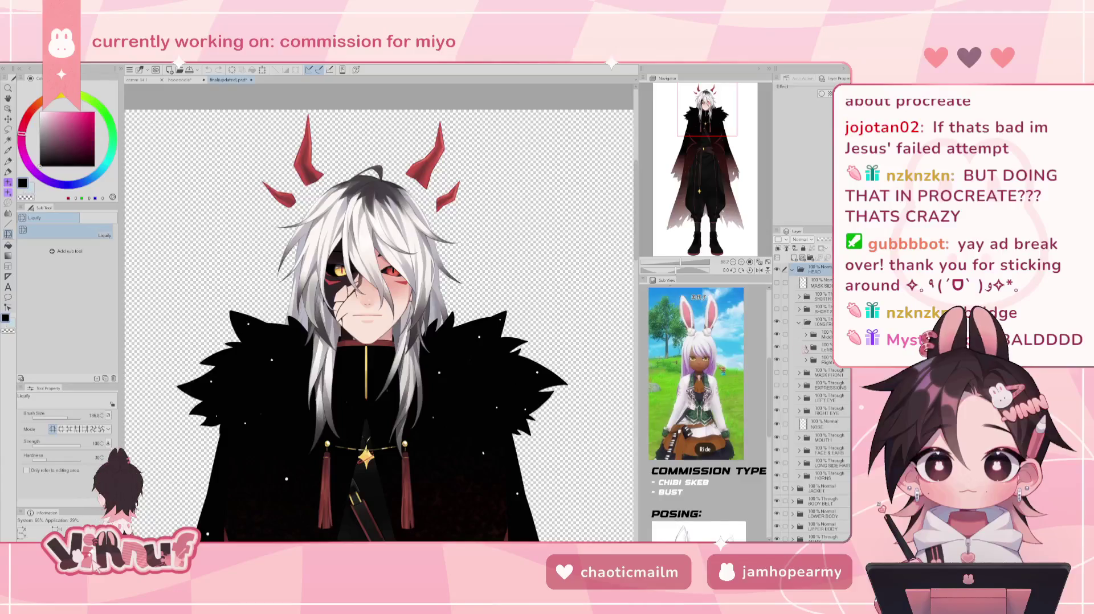
left_click(805, 347)
left_click(776, 373)
left_click(776, 371)
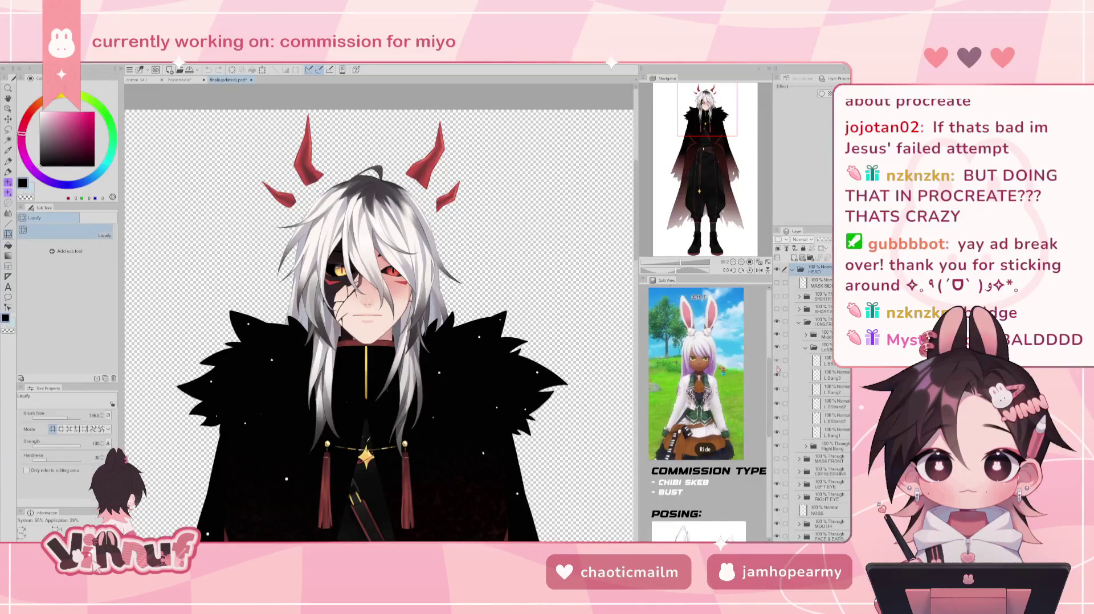
left_click(777, 402)
left_click(777, 401)
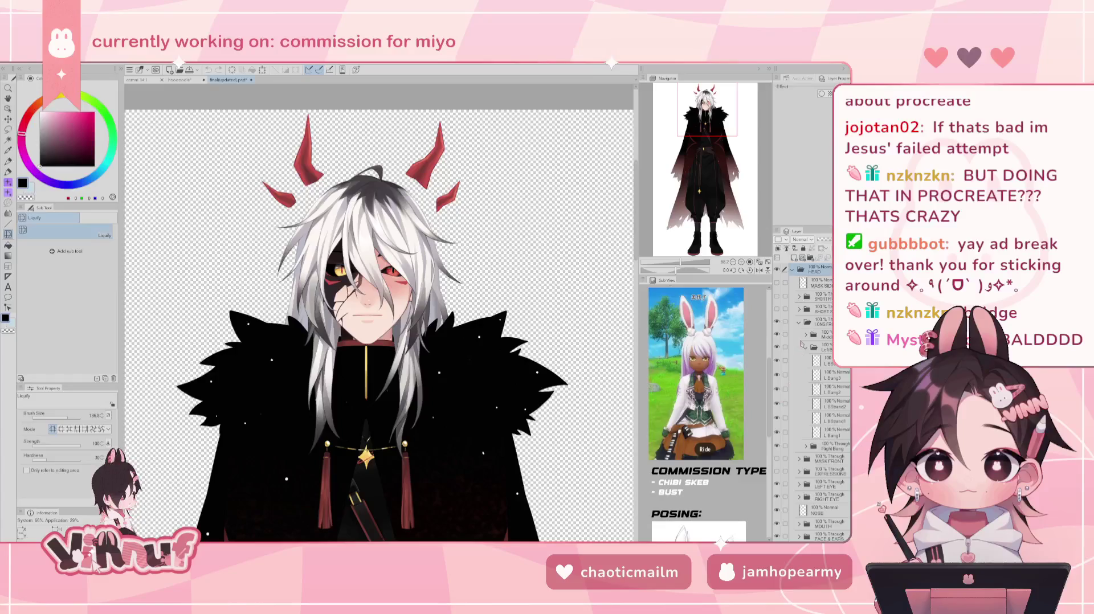
- Collapse the front hair group, show the white face strands, and hide LONG SIDE HAIR
left_click(799, 322)
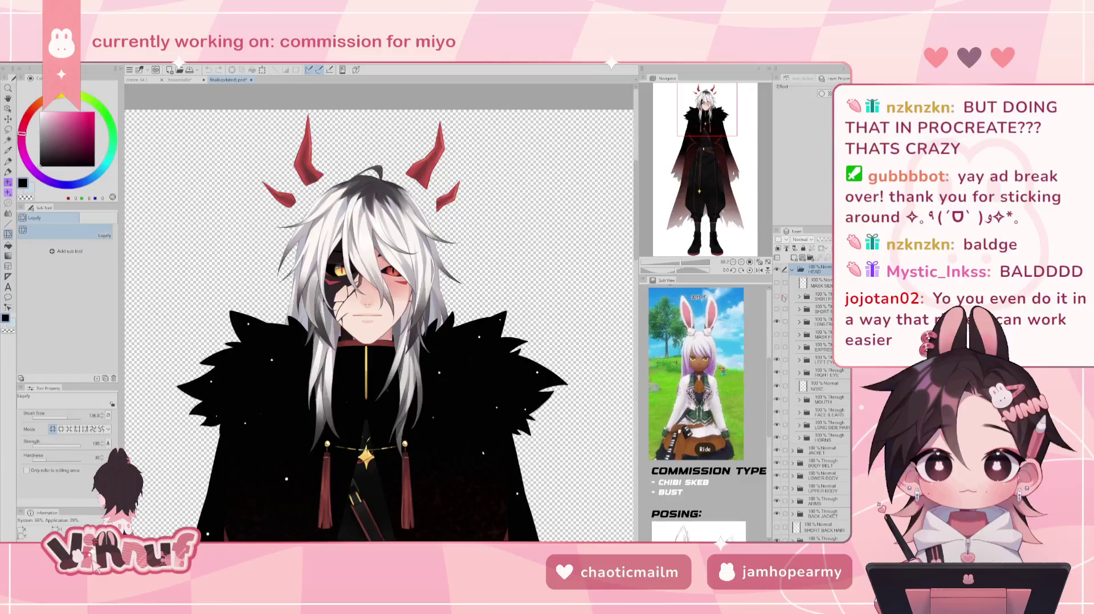
left_click(777, 309)
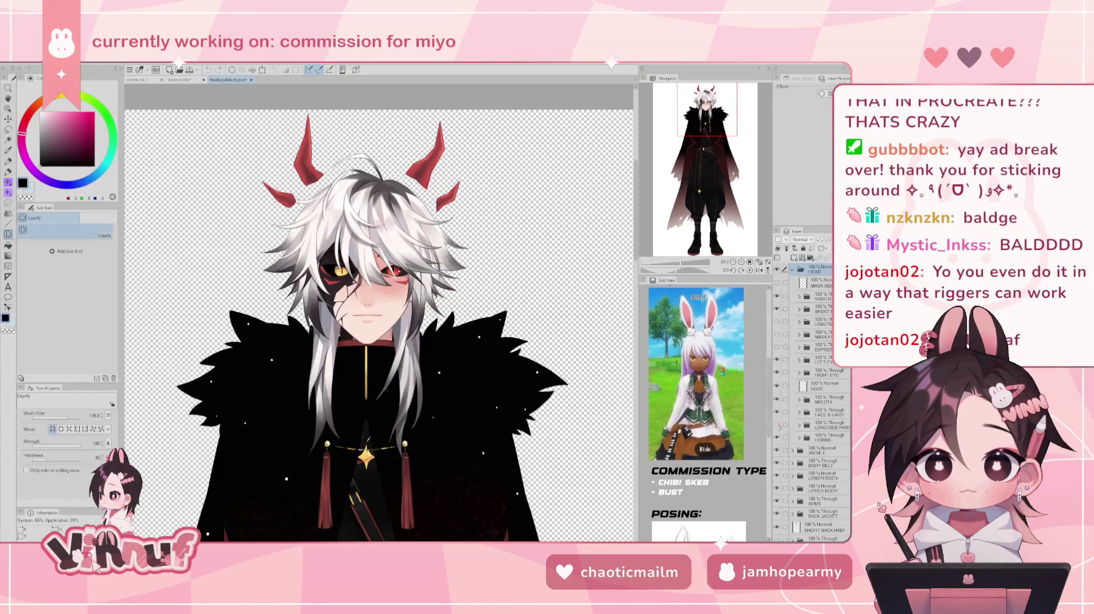
left_click(777, 425)
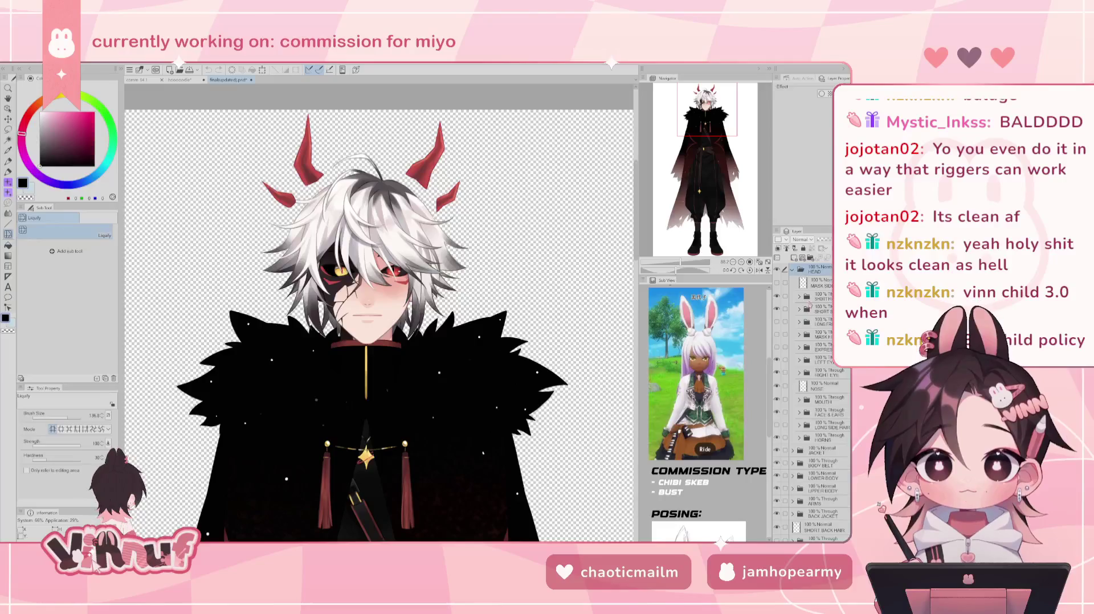
- Compare the MASK F and side mask layers, leaving both masks hidden
left_click(777, 335)
left_click(778, 334)
left_click(778, 335)
left_click(778, 335)
left_click(777, 283)
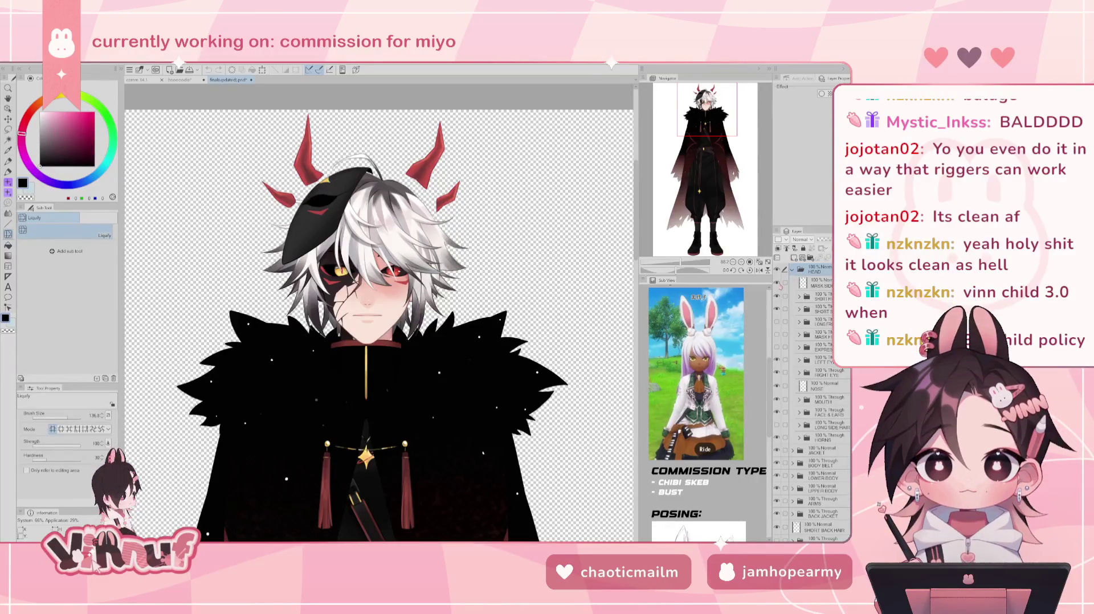
left_click(777, 283)
left_click(777, 283)
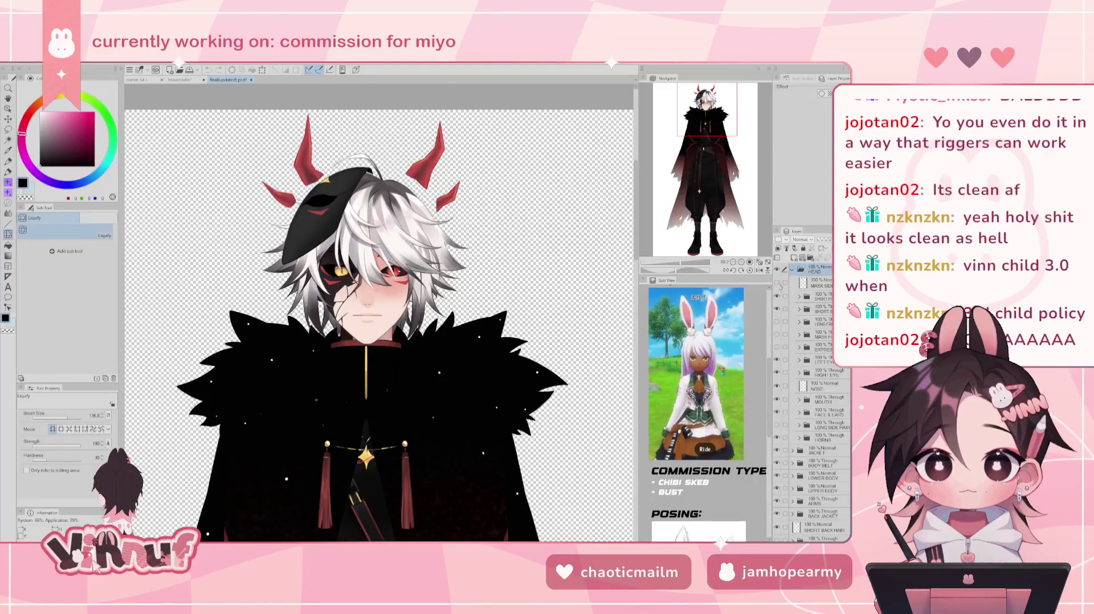
left_click(777, 283)
left_click(777, 335)
left_click(777, 335)
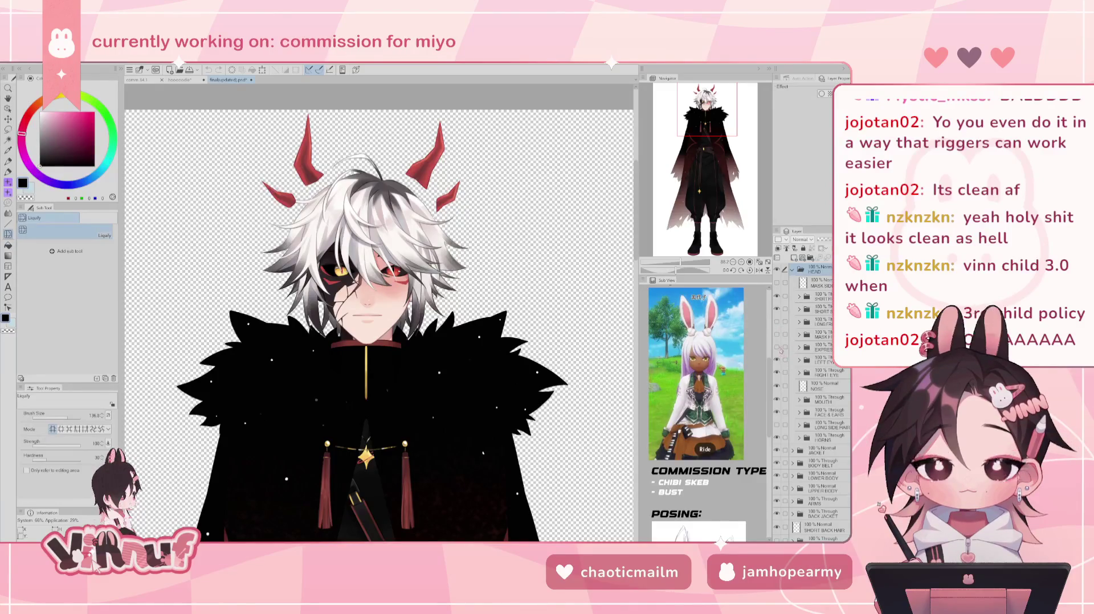
- Preview the EXP Embarrassed expression, then hide it and collapse EXPRESSIONS
left_click(799, 348)
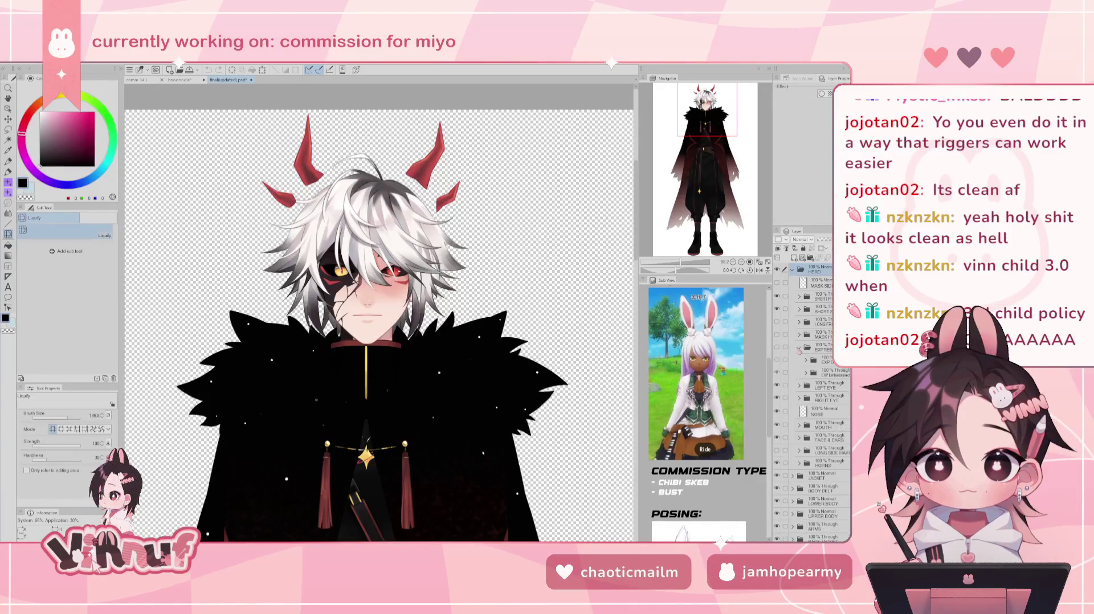
left_click(777, 372)
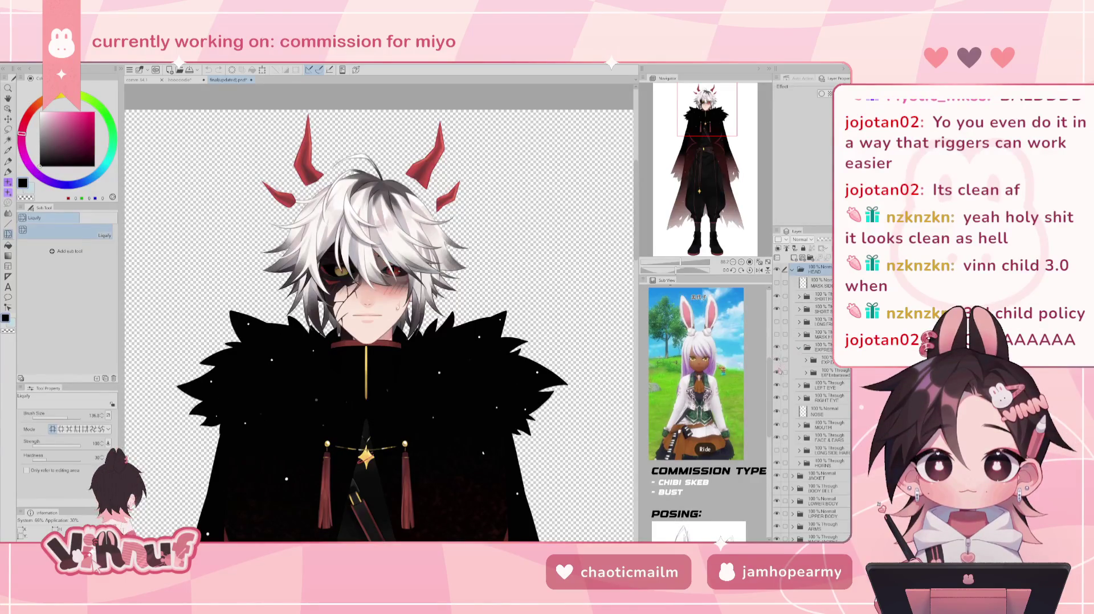
left_click(777, 372)
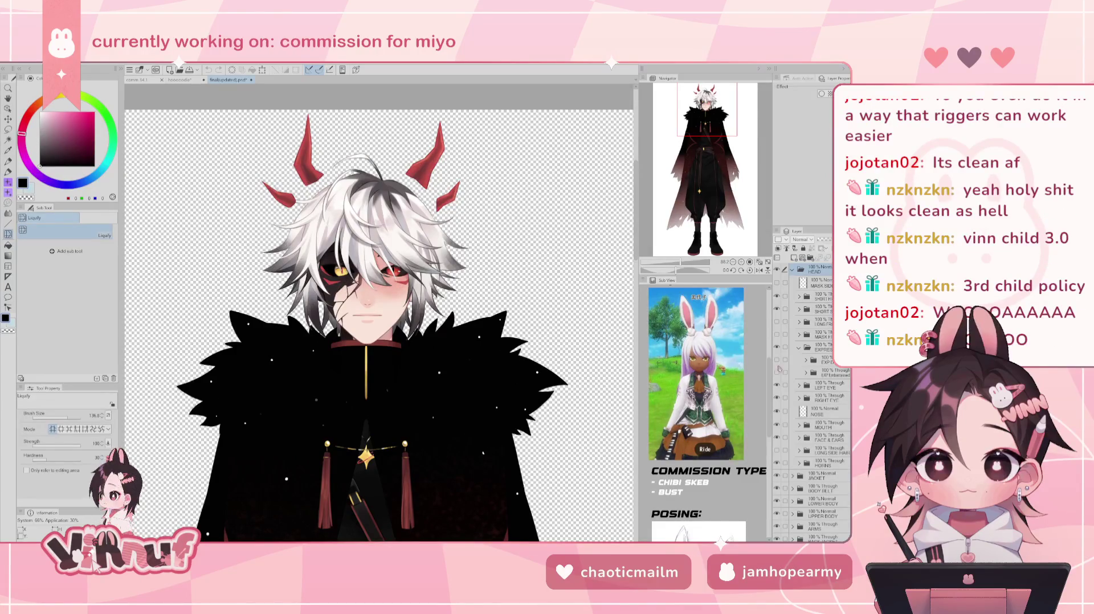
left_click(799, 347)
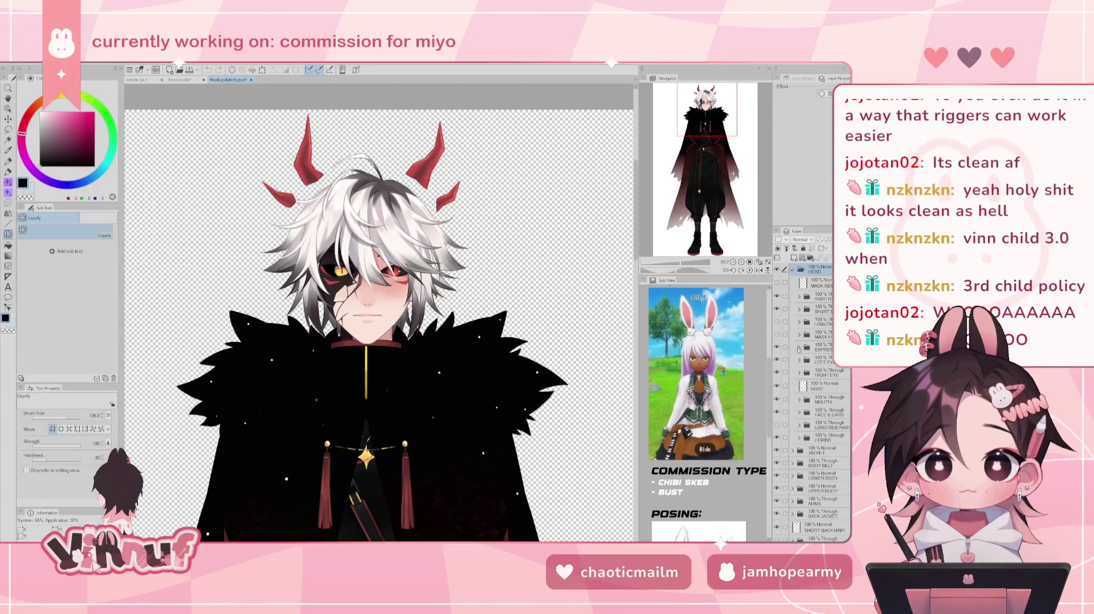
left_click(799, 347)
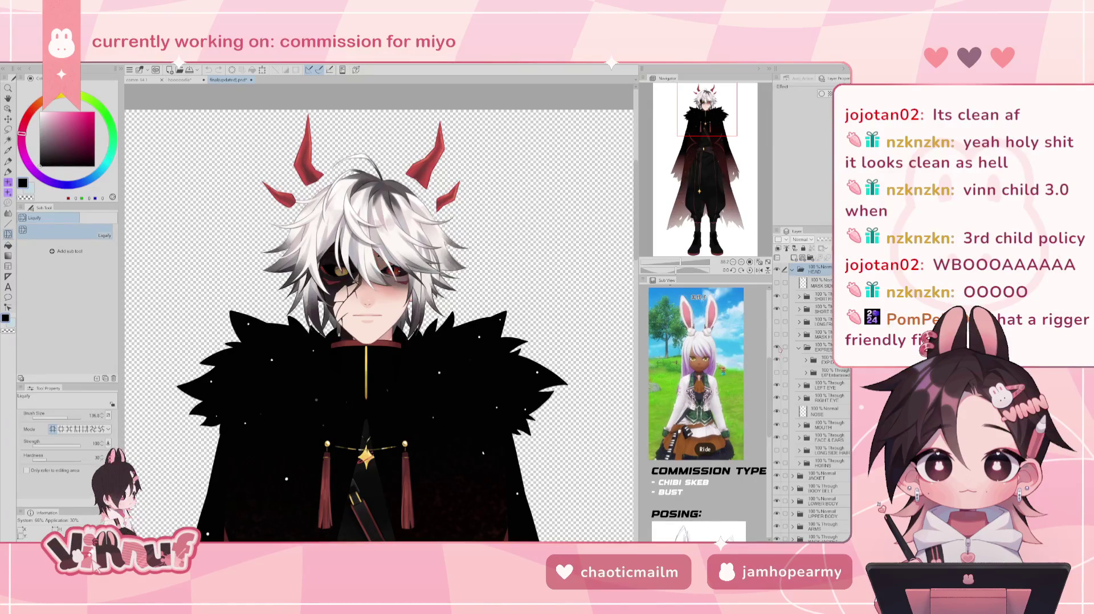
left_click(799, 347)
- Toggle the eye layers, expand MOUTH and hide the Pout mouth shape
left_click(776, 360)
left_click(776, 359)
left_click(776, 372)
left_click(777, 372)
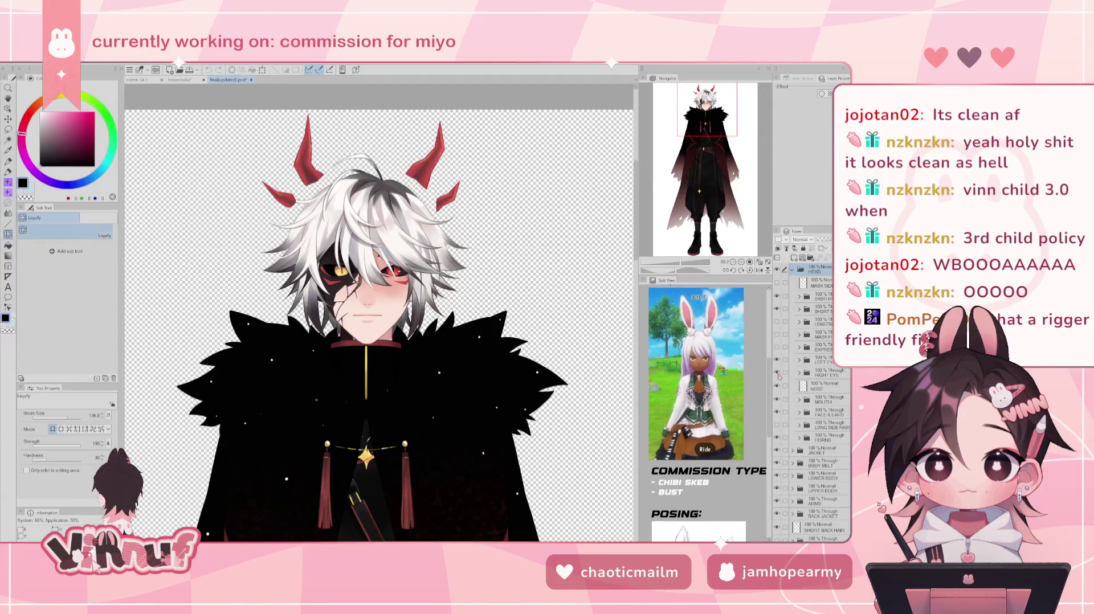
left_click(799, 400)
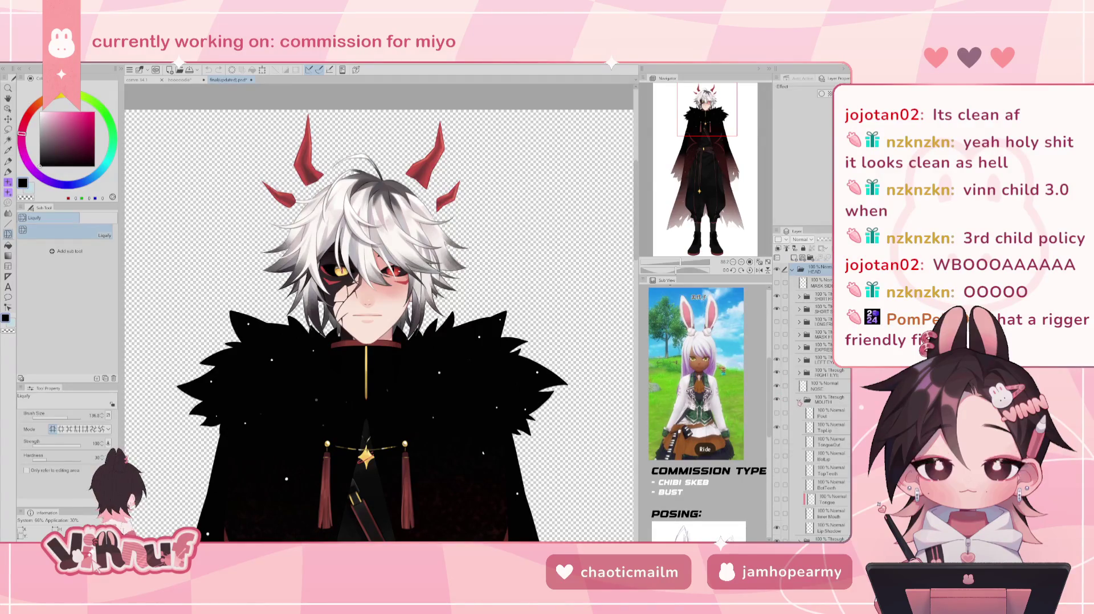
left_click(777, 413)
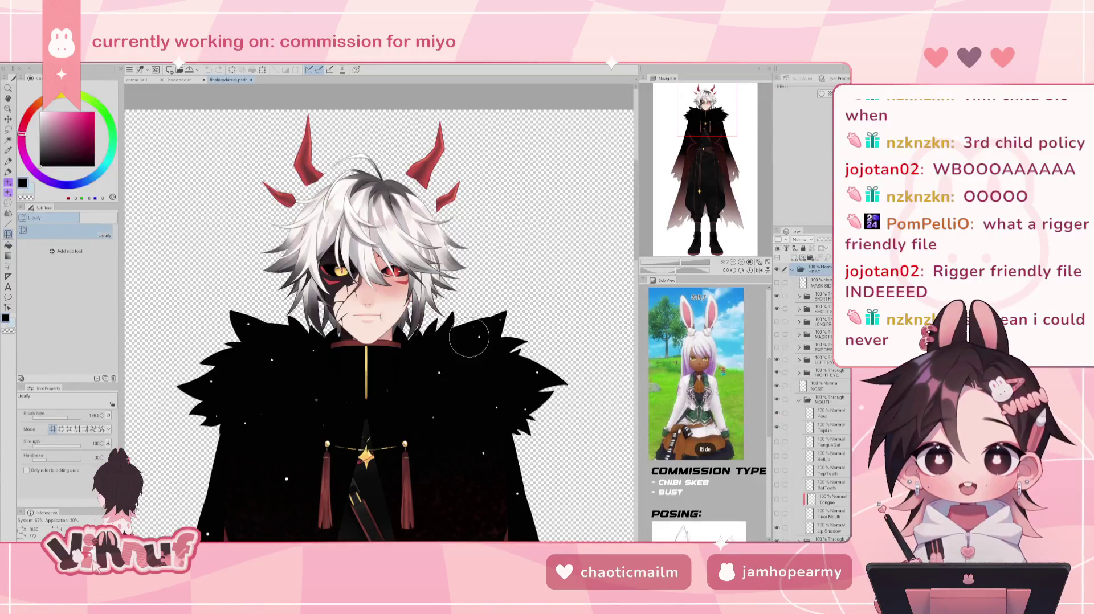
- Preview the open-mouth, tongue-out, teeth and inner-mouth layers in the MOUTH folder
scroll(468, 337, "up", 3)
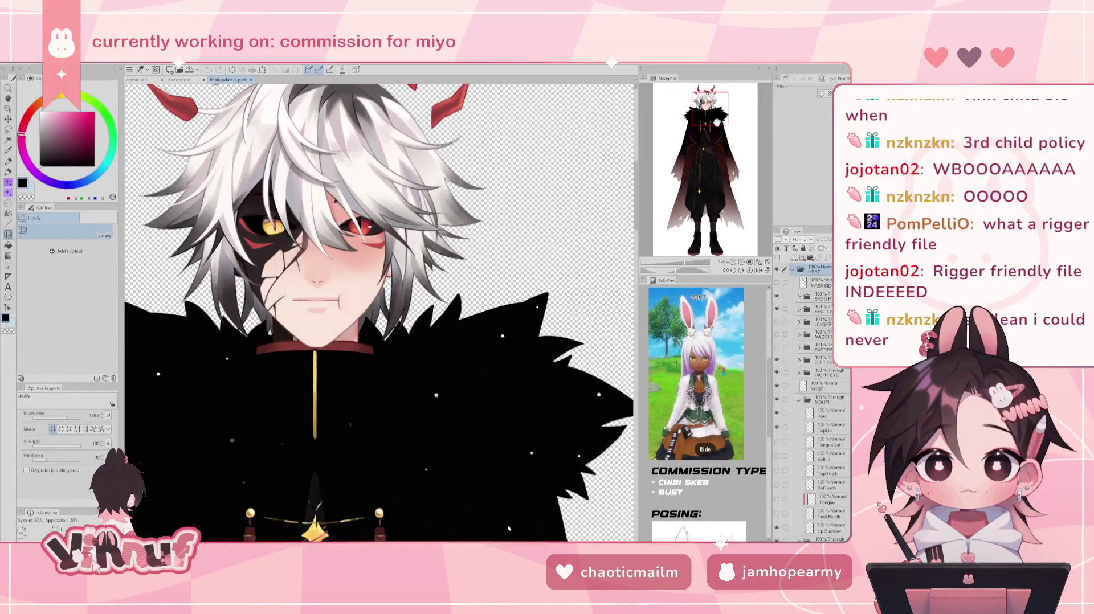
scroll(378, 311, "down", 1)
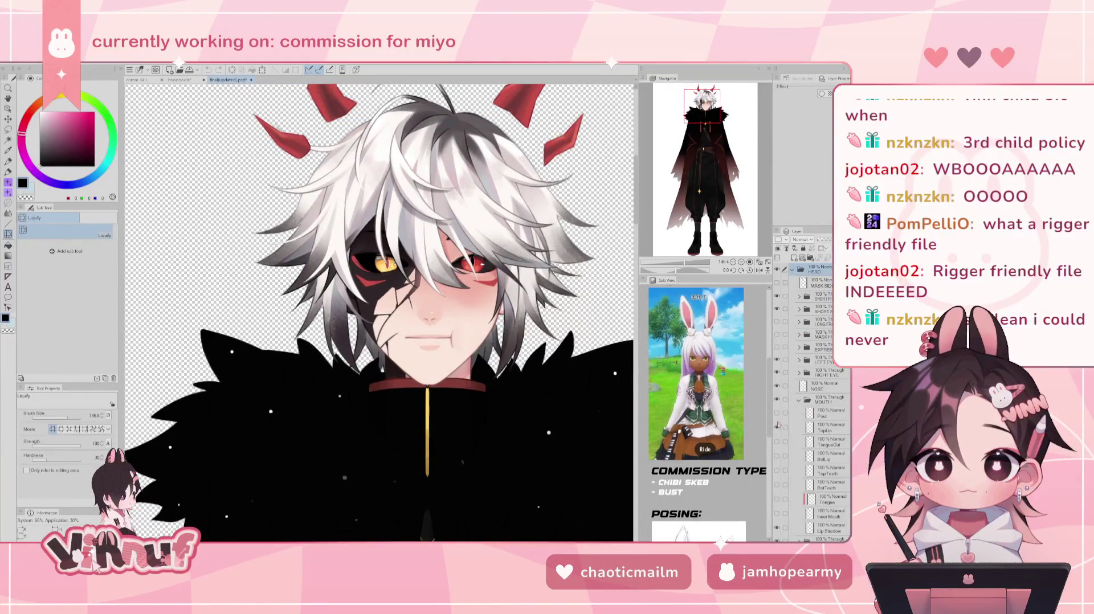
left_click(776, 443)
left_click(776, 443)
left_click(777, 428)
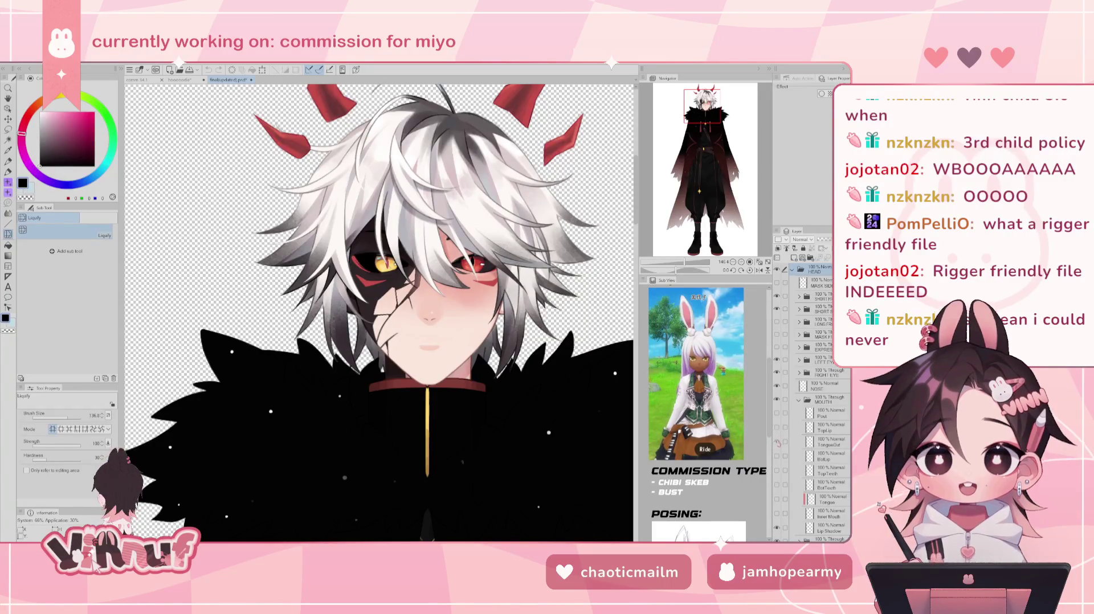
left_click(777, 443)
left_click(776, 471)
left_click(776, 484)
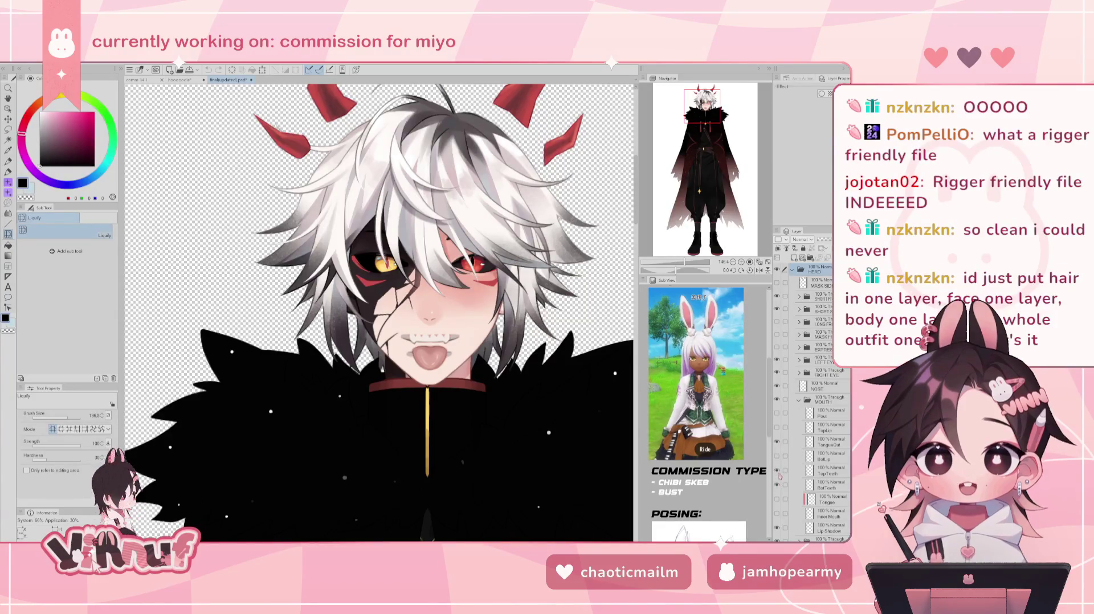
left_click(777, 513)
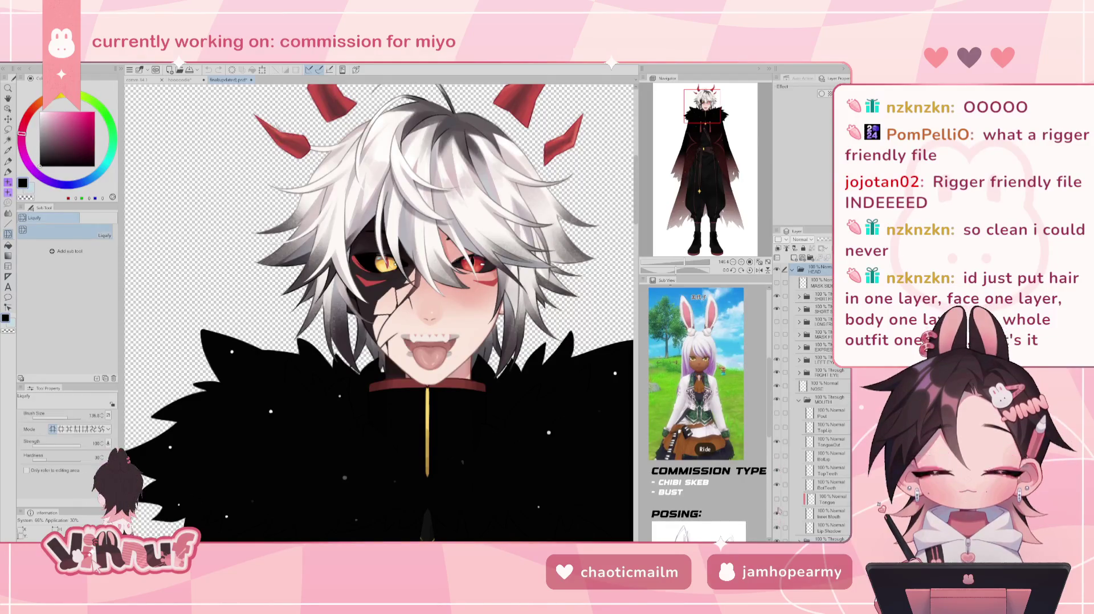
- Toggle the TopLip, BotLip and mouth-corner layers, then hide tongue, inner mouth and lower lip
left_click(777, 456)
left_click(776, 429)
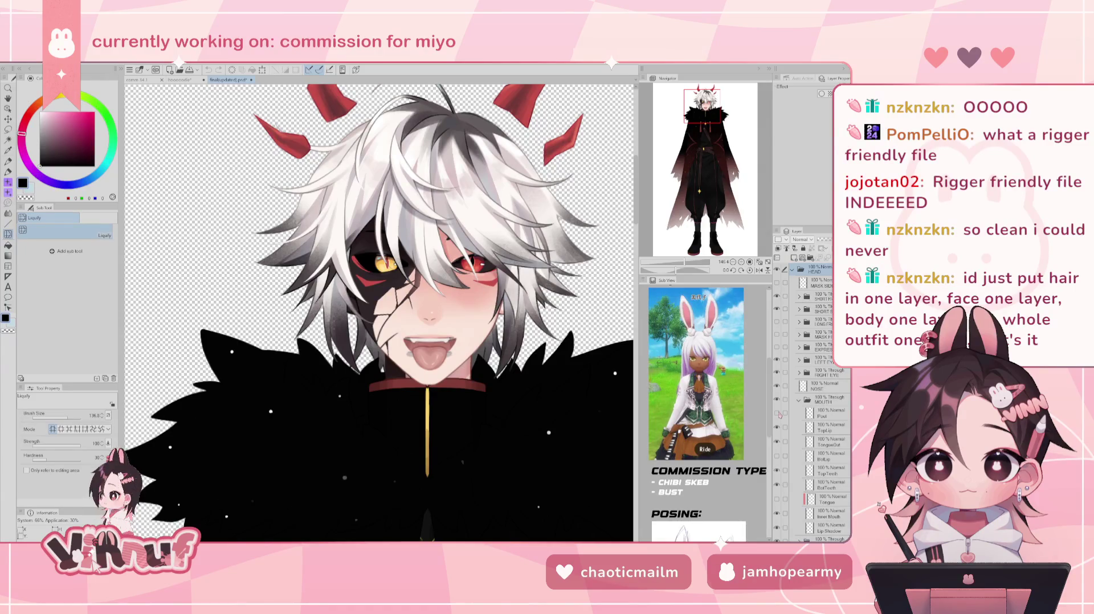
left_click(777, 456)
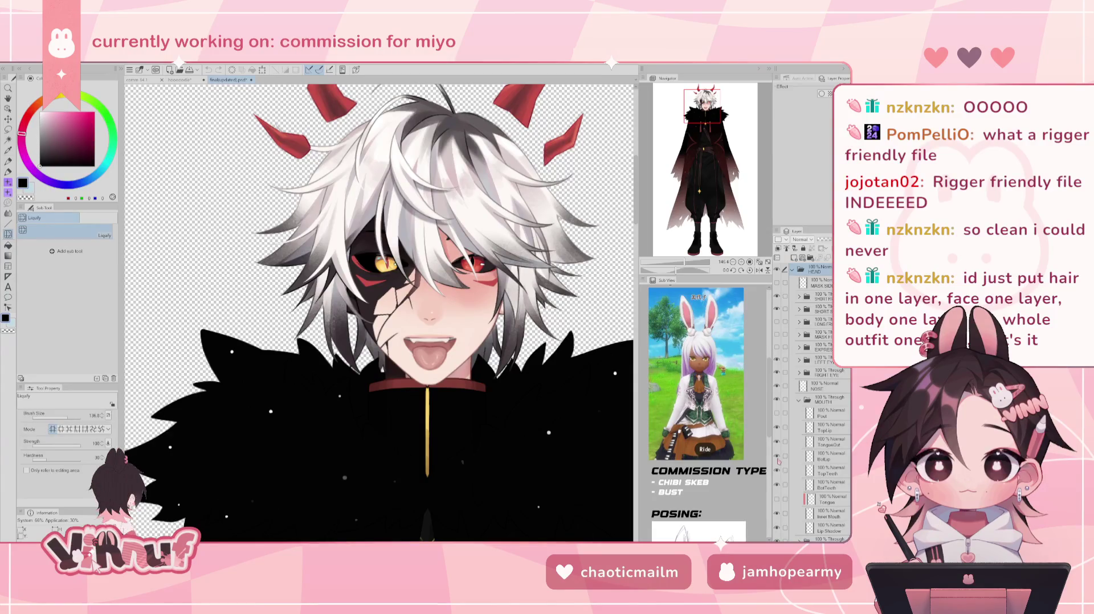
left_click(777, 456)
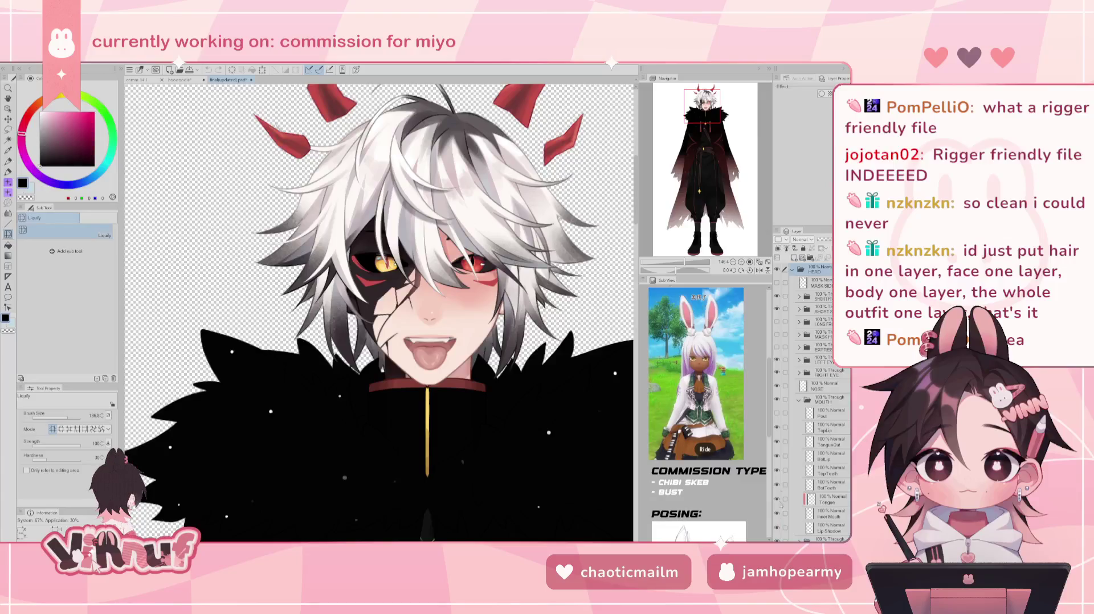
left_click(778, 418)
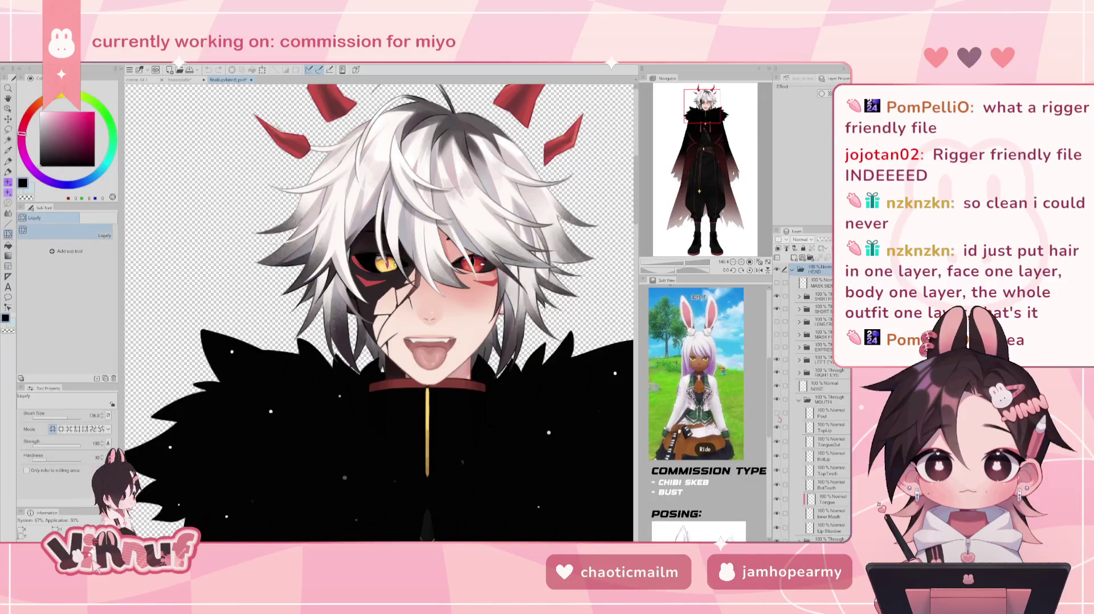
left_click(776, 499)
left_click(777, 514)
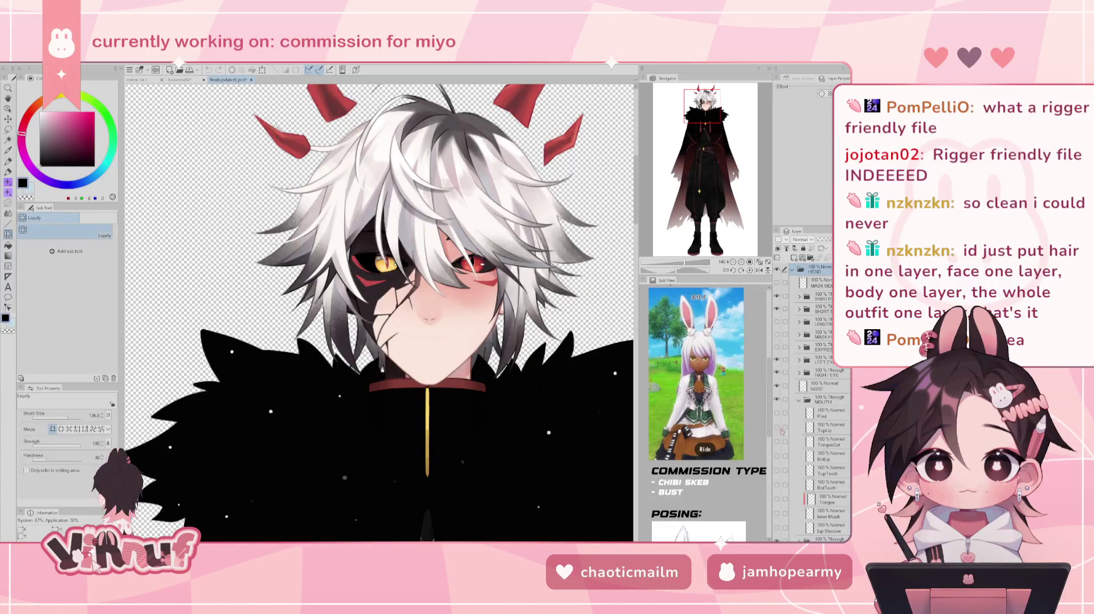
left_click(777, 456)
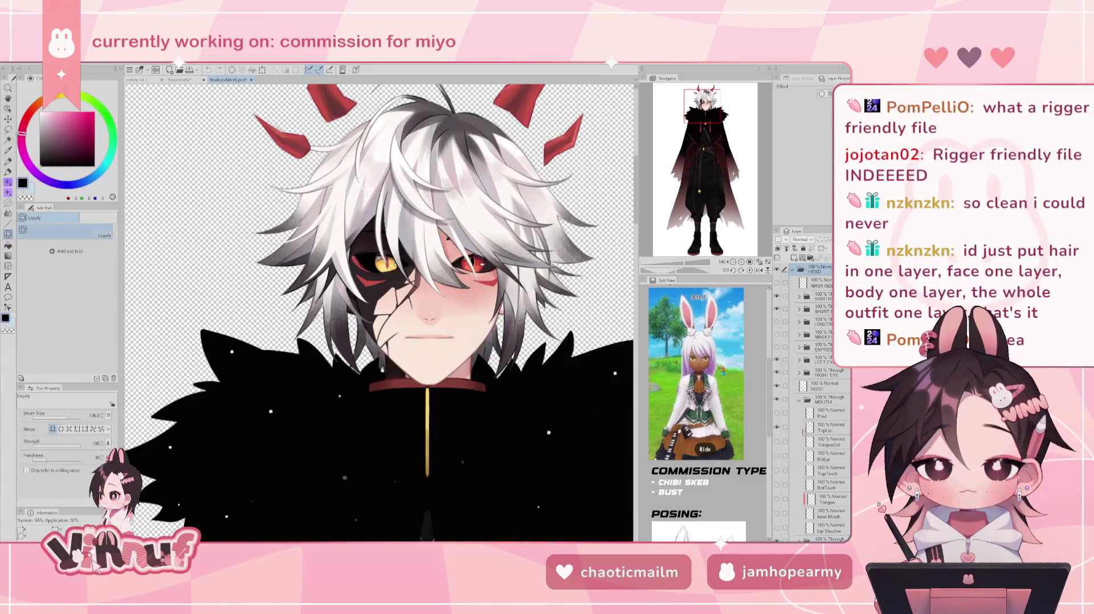
- Collapse the MOUTH folder and expand then collapse FACE & EARS
left_click(799, 399)
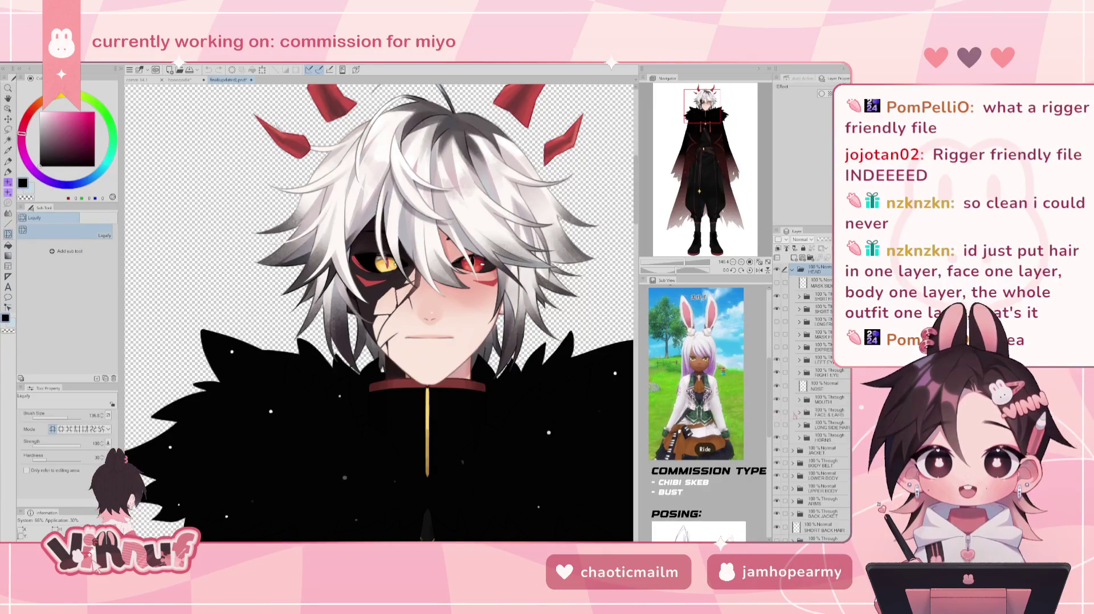
left_click(799, 413)
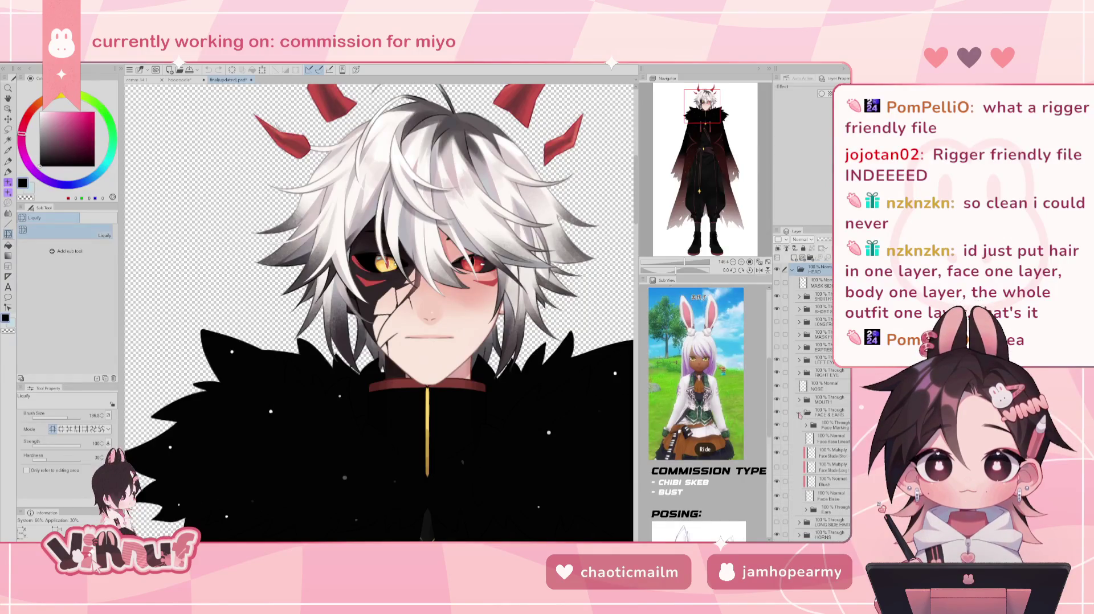
left_click(799, 413)
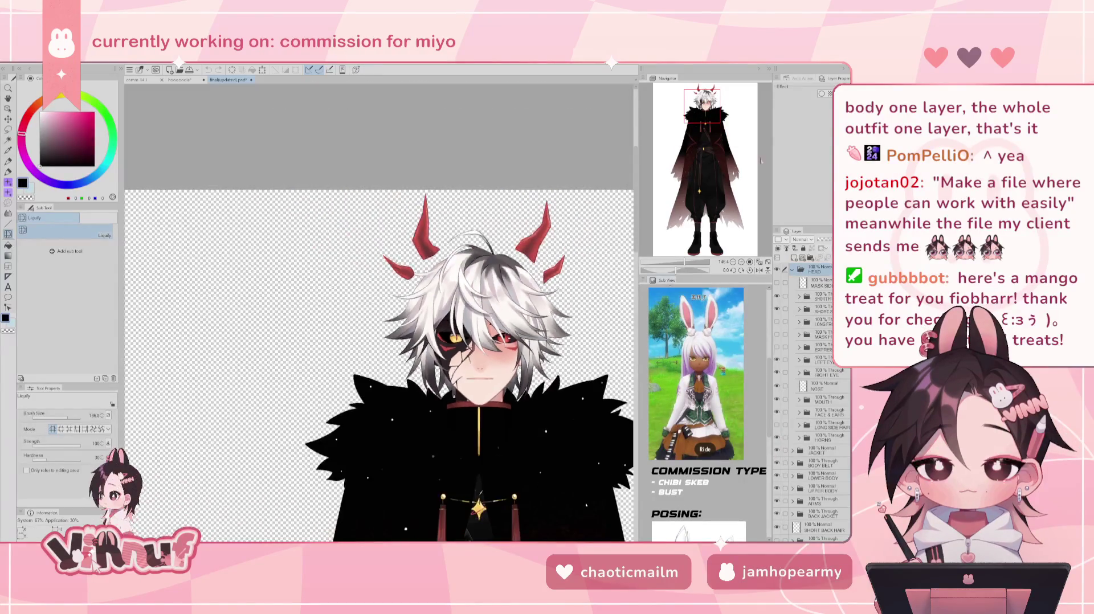
- Hide the jacket cape and back cape, then toggle the belt layer off and back on
left_click(734, 160)
scroll(342, 243, "down", 2)
scroll(342, 244, "down", 3)
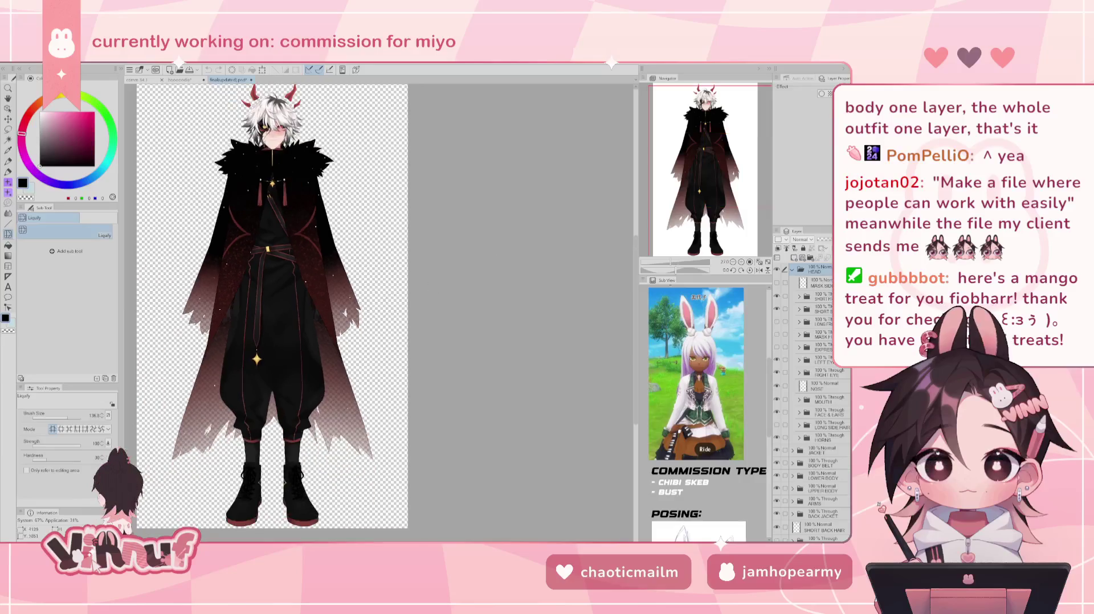
left_click_drag(703, 152, 688, 137)
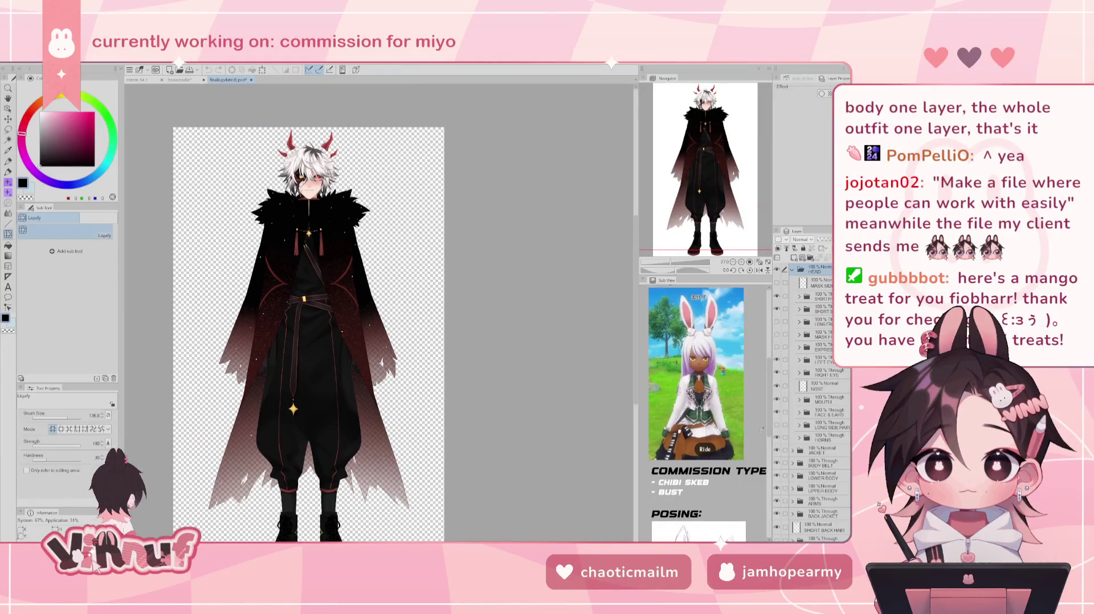
left_click(777, 451)
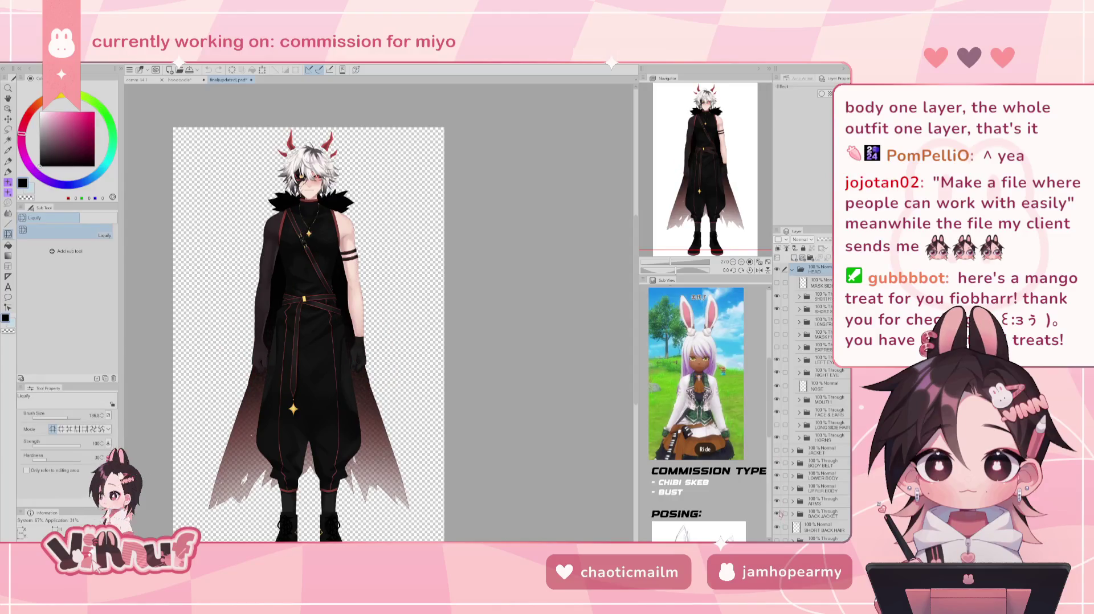
left_click(777, 513)
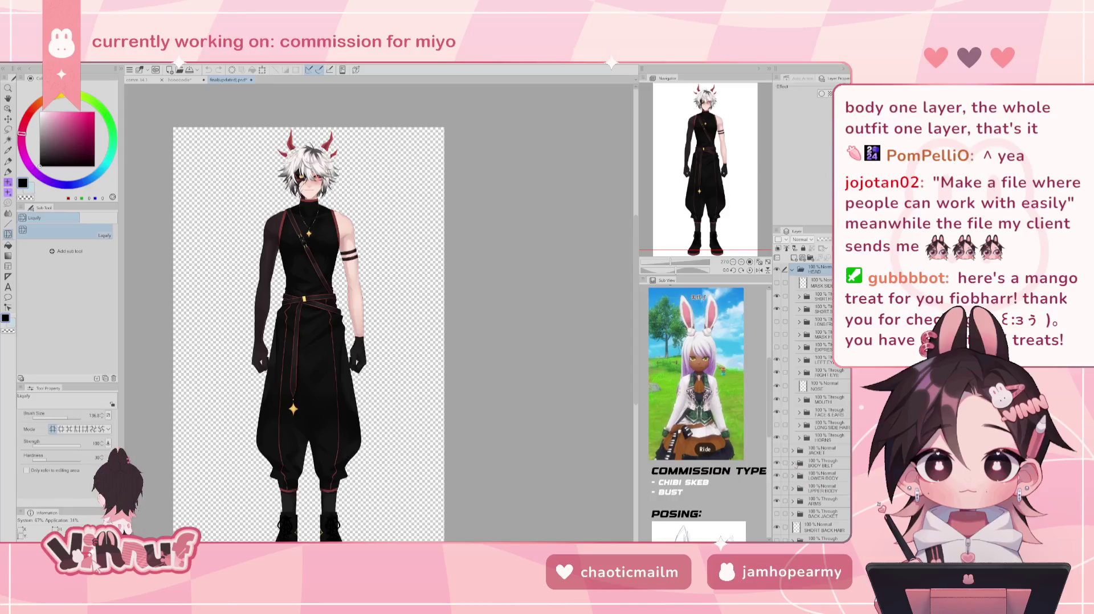
left_click(777, 463)
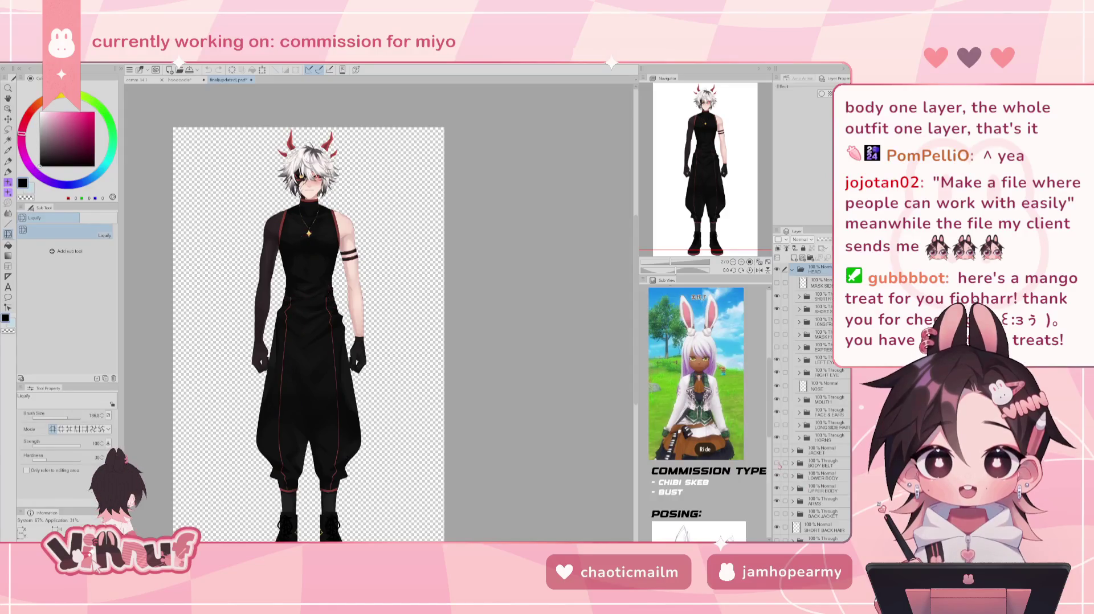
left_click(777, 463)
left_click(777, 476)
left_click(777, 476)
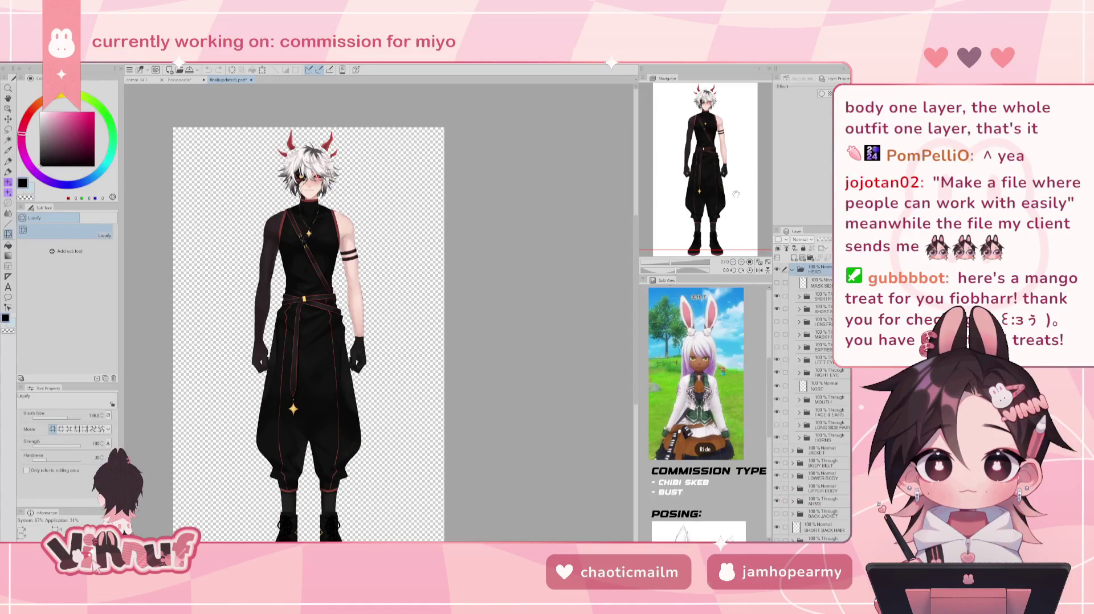
- Zoom in on the character's upper body and expand the UPPER BODY layer group
scroll(736, 194, "up", 2)
scroll(736, 194, "up", 1)
scroll(736, 194, "up", 1)
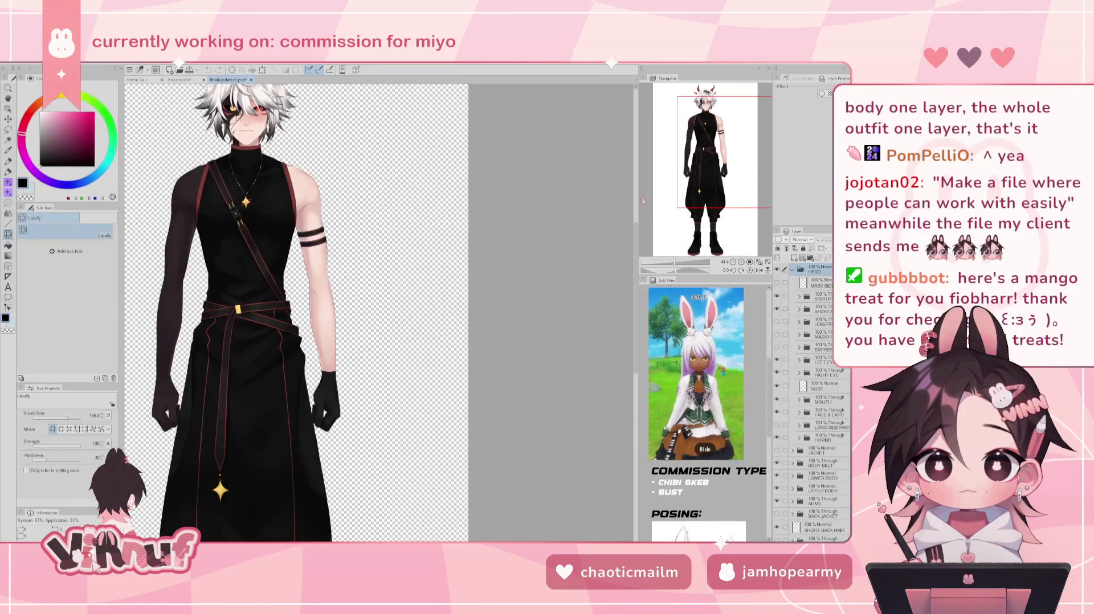
scroll(643, 200, "up", 1)
scroll(643, 200, "up", 1)
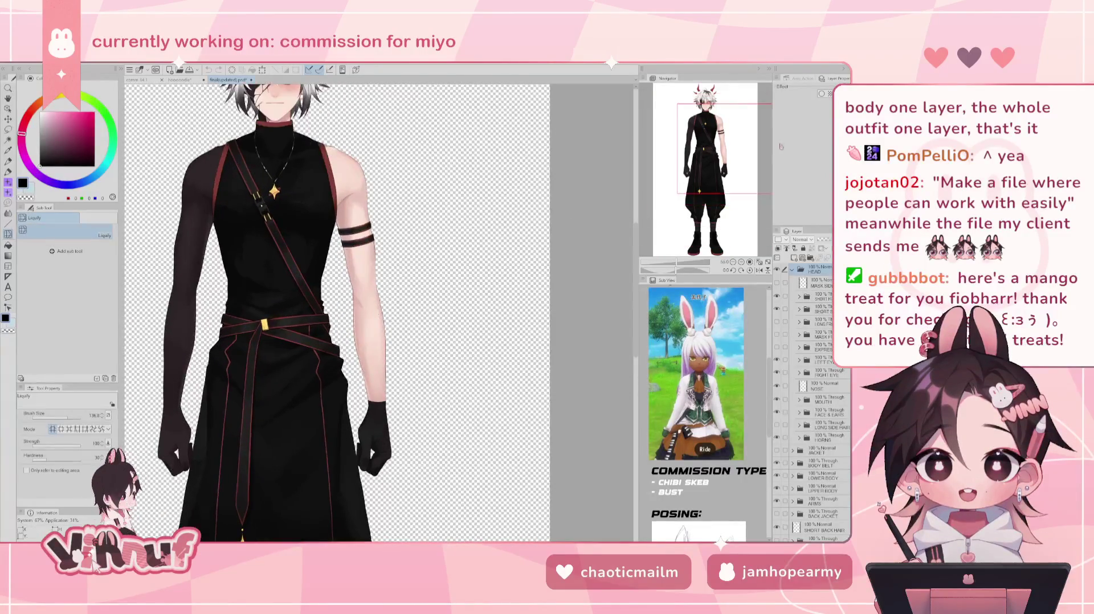
left_click_drag(731, 151, 718, 142)
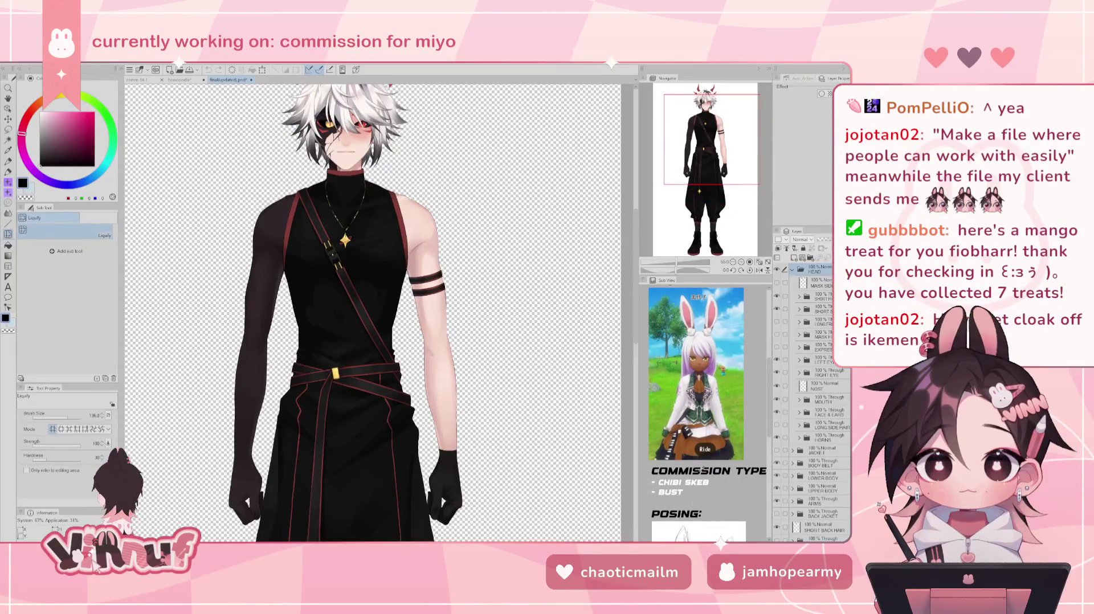
left_click(792, 488)
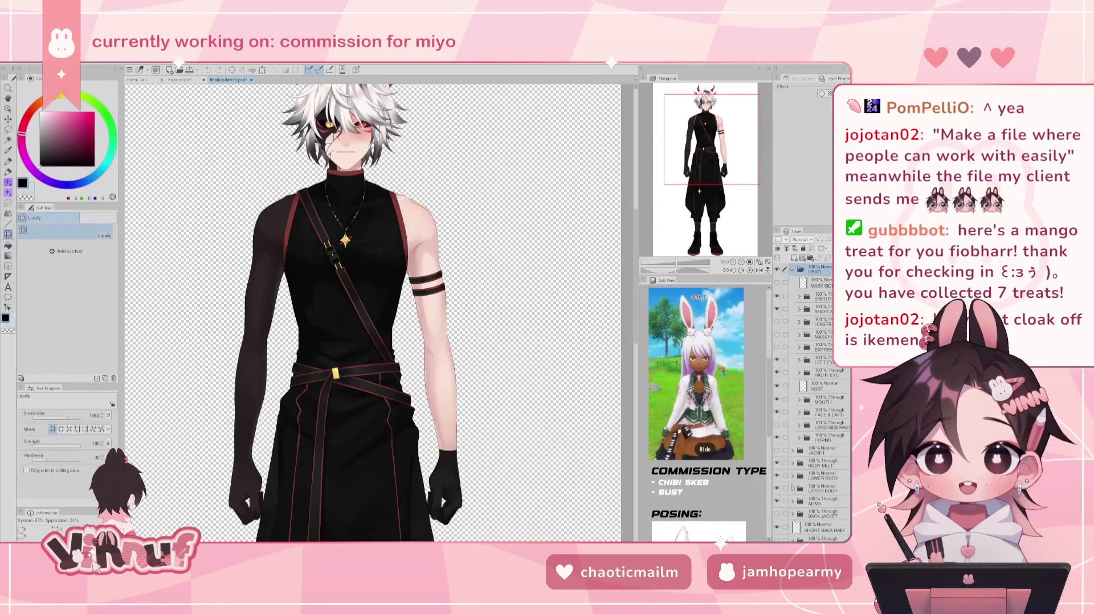
scroll(789, 501, "down", 2)
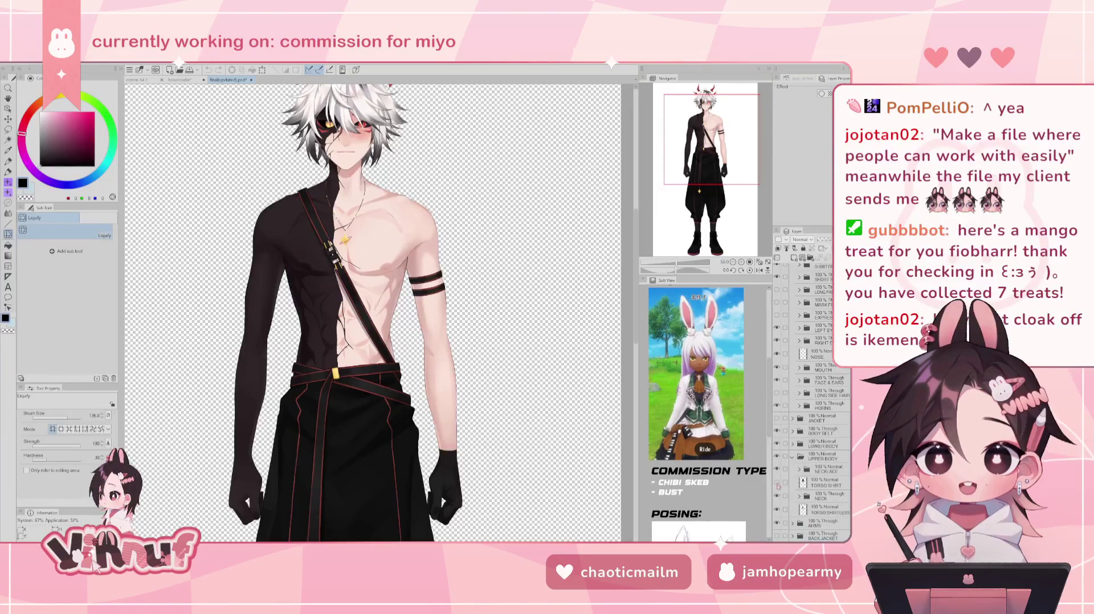
- Hide the TORSO SHIRT and BODY BELT layers to reveal the bare torso
left_click(776, 483)
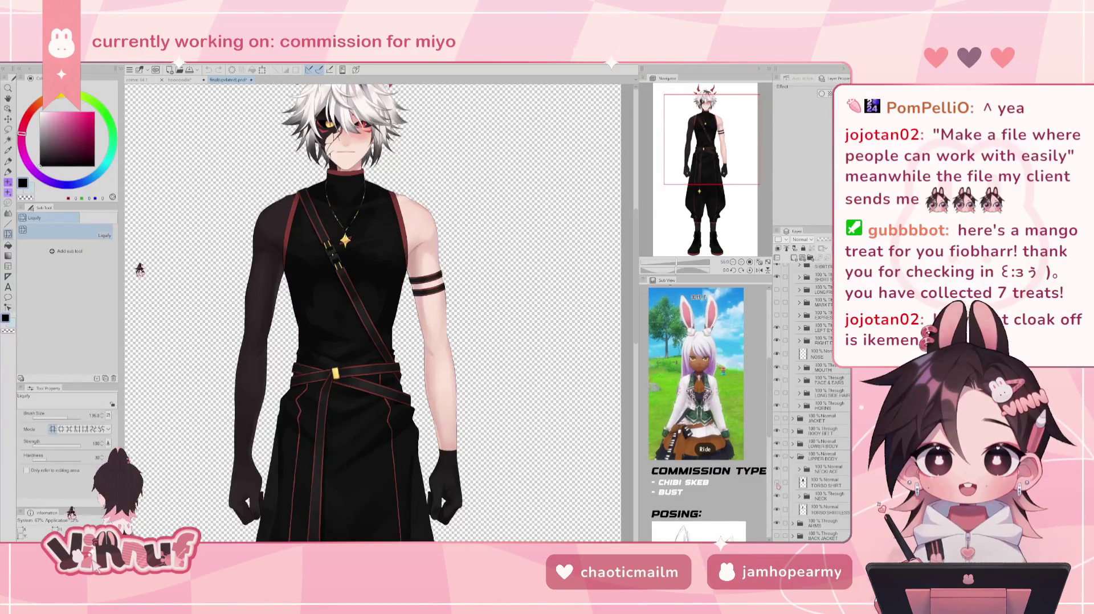
left_click(776, 482)
scroll(529, 438, "up", 3)
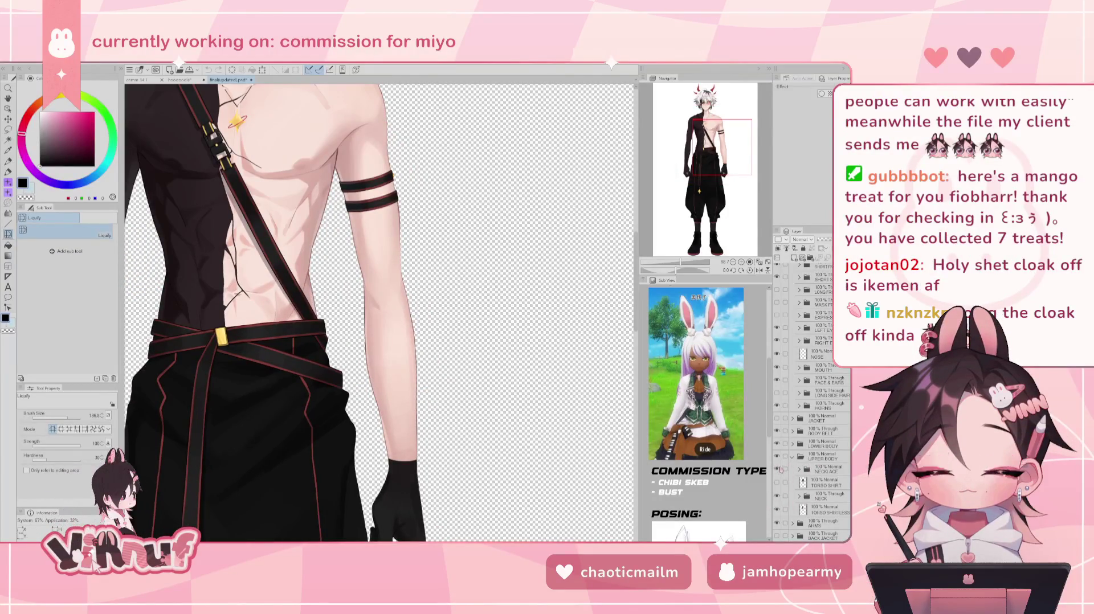
left_click(777, 431)
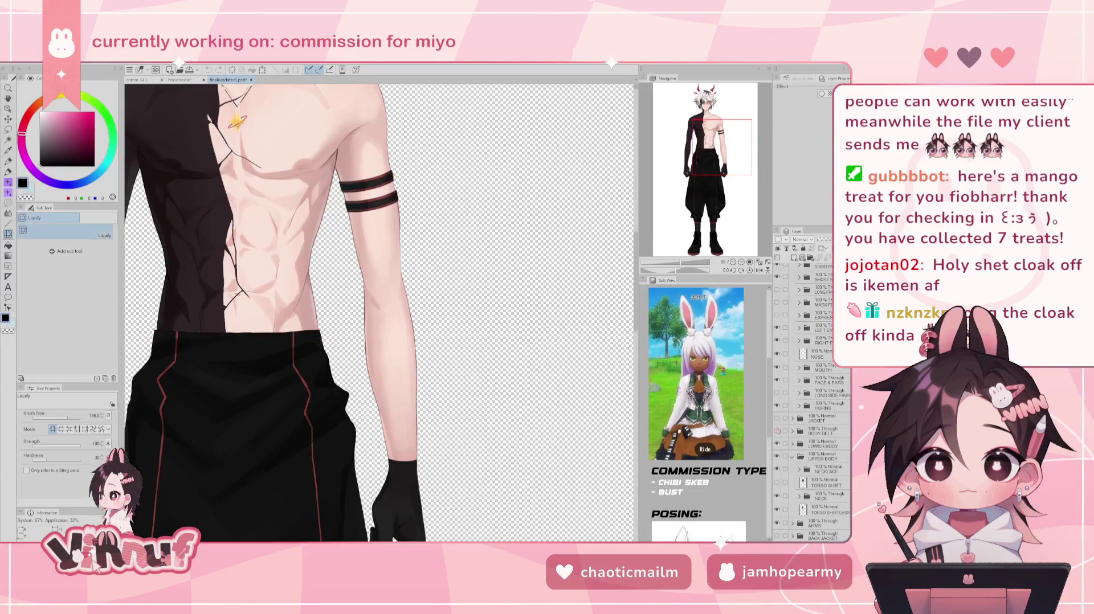
scroll(532, 398, "down", 2)
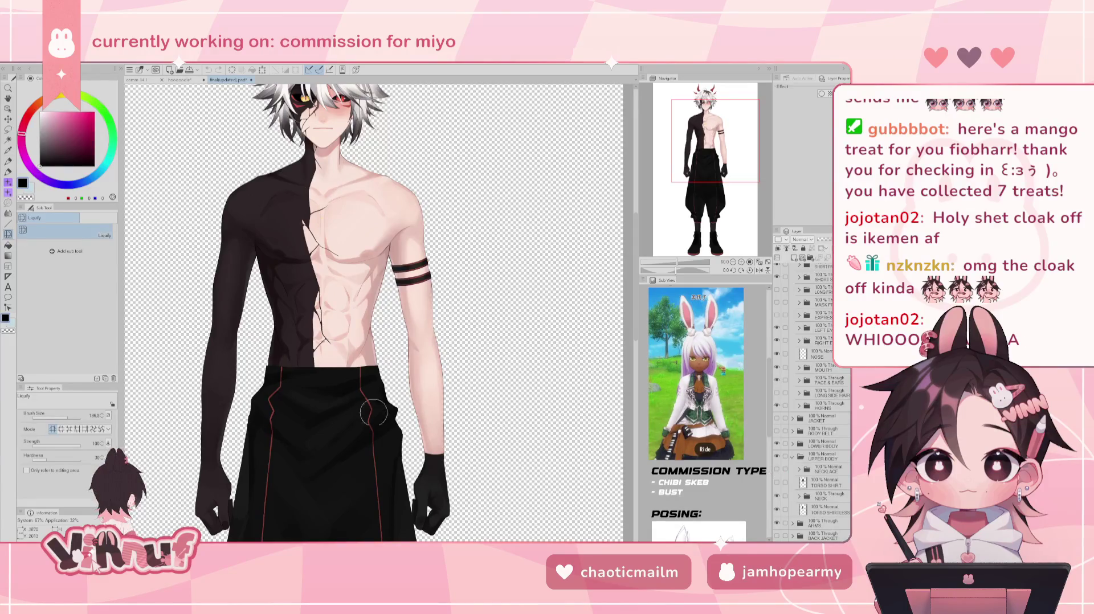
- Frame the waist and legs and hide the trousers layer
scroll(373, 413, "up", 2)
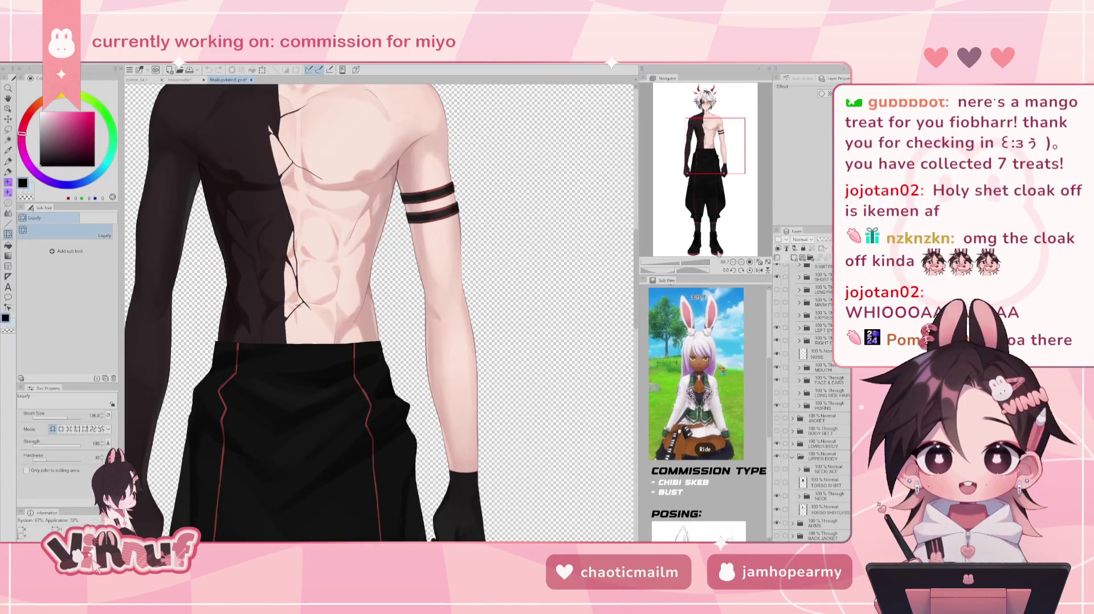
scroll(358, 312, "up", 3)
mouse_move(712, 147)
left_mouse_down()
mouse_move(695, 147)
mouse_move(729, 127)
left_mouse_up()
scroll(549, 336, "down", 2)
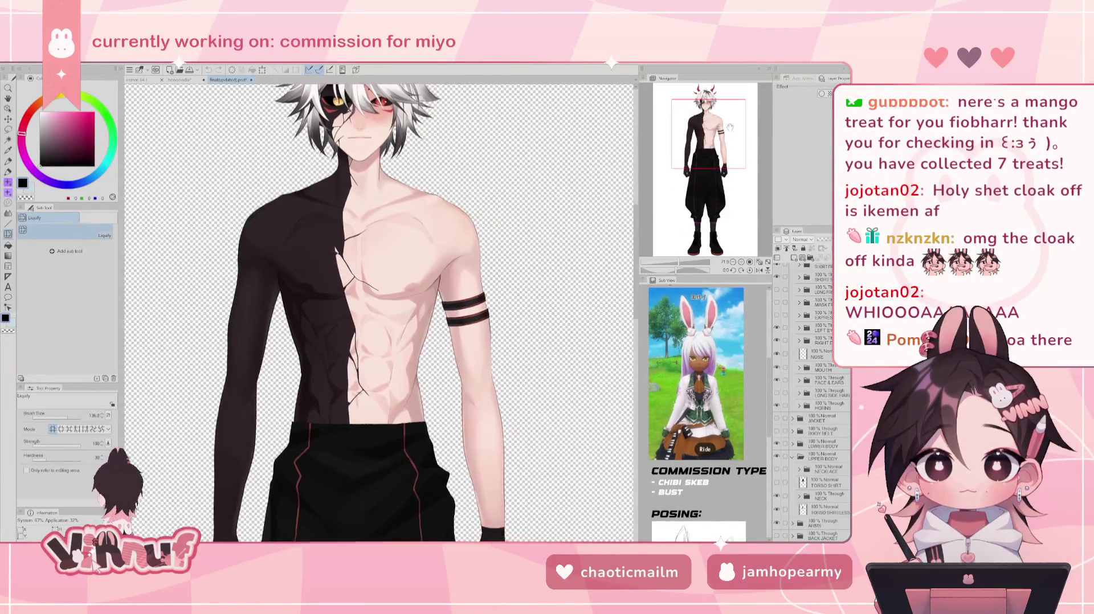
scroll(680, 208, "down", 2)
mouse_move(680, 209)
left_mouse_down()
mouse_move(724, 194)
mouse_move(708, 164)
mouse_move(708, 177)
left_mouse_up()
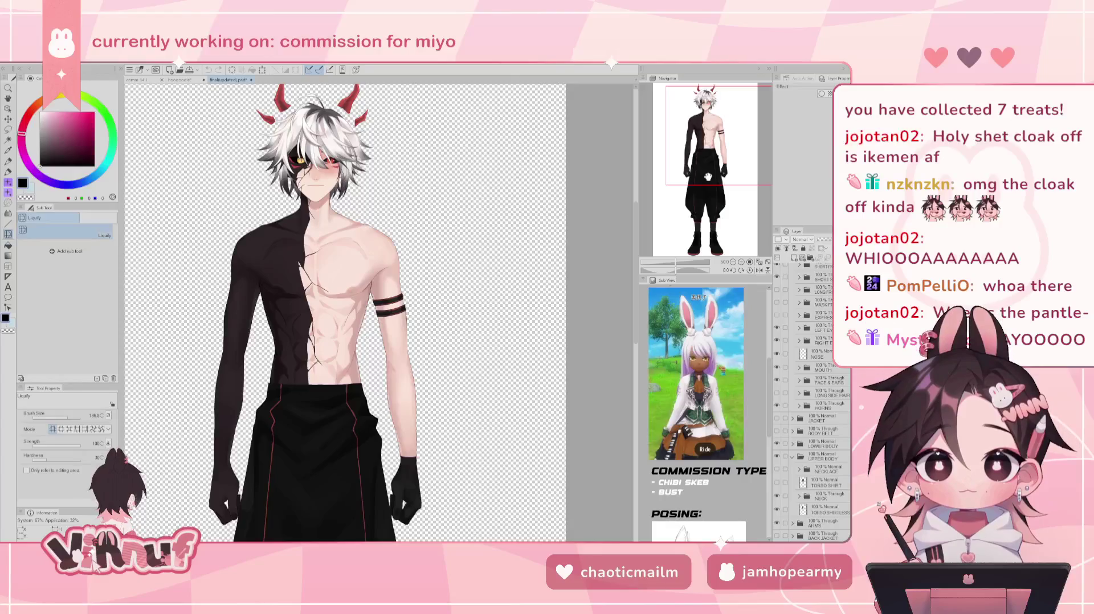
scroll(810, 529, "down", 1)
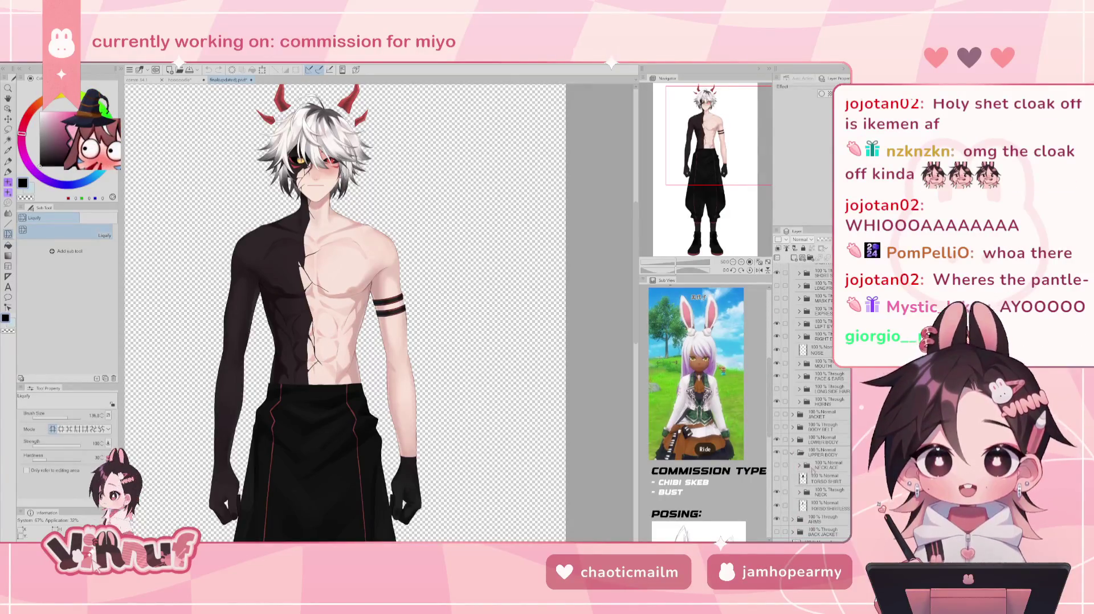
left_click(776, 439)
left_click(777, 440)
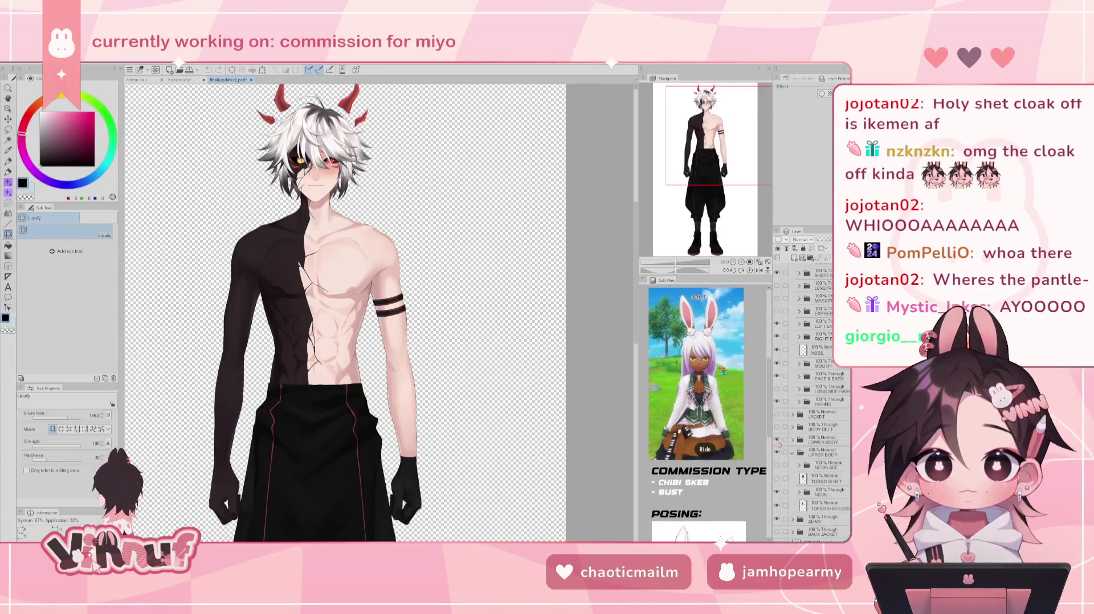
left_click(776, 439)
left_click(776, 440)
left_click(776, 439)
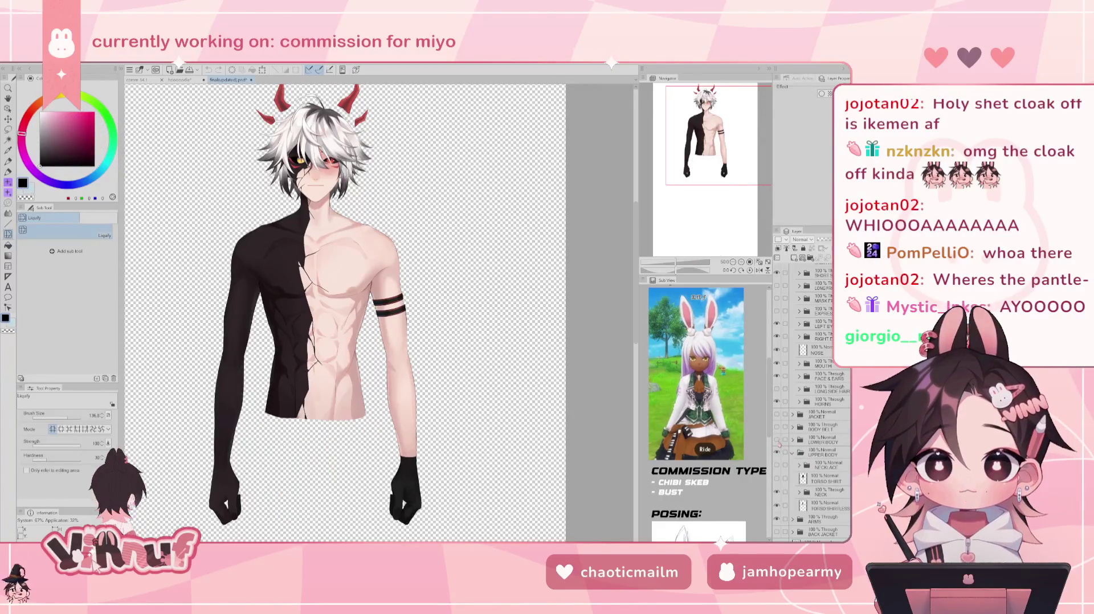
left_click(776, 439)
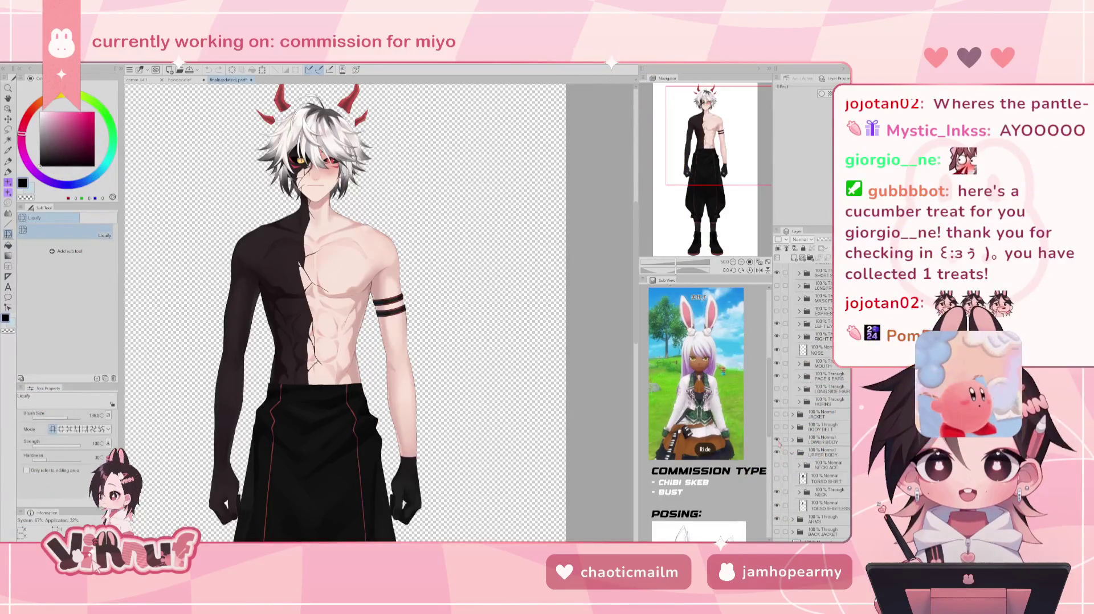
left_click(776, 439)
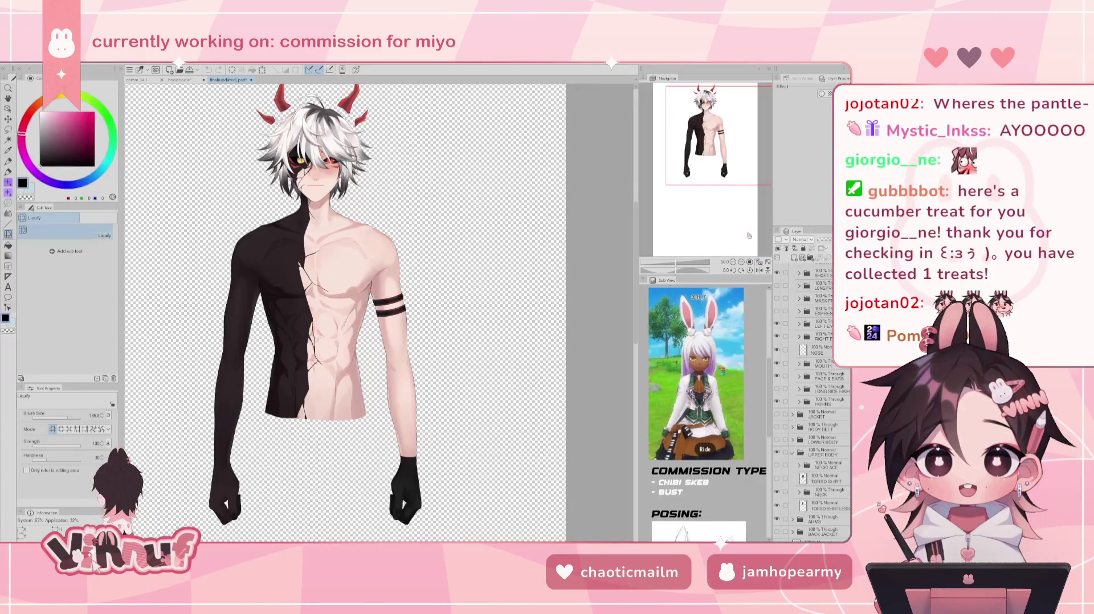
scroll(342, 313, "up", 5)
scroll(359, 382, "down", 2)
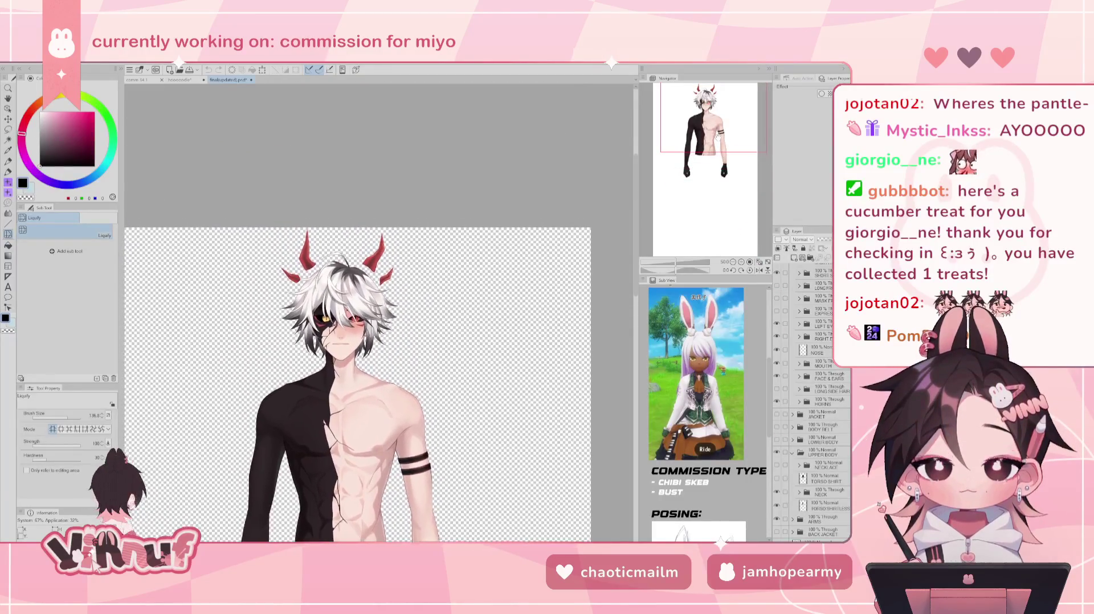
- Turn the BODY BELT and TORSO SHIRT layers back on
scroll(357, 384, "down", 1)
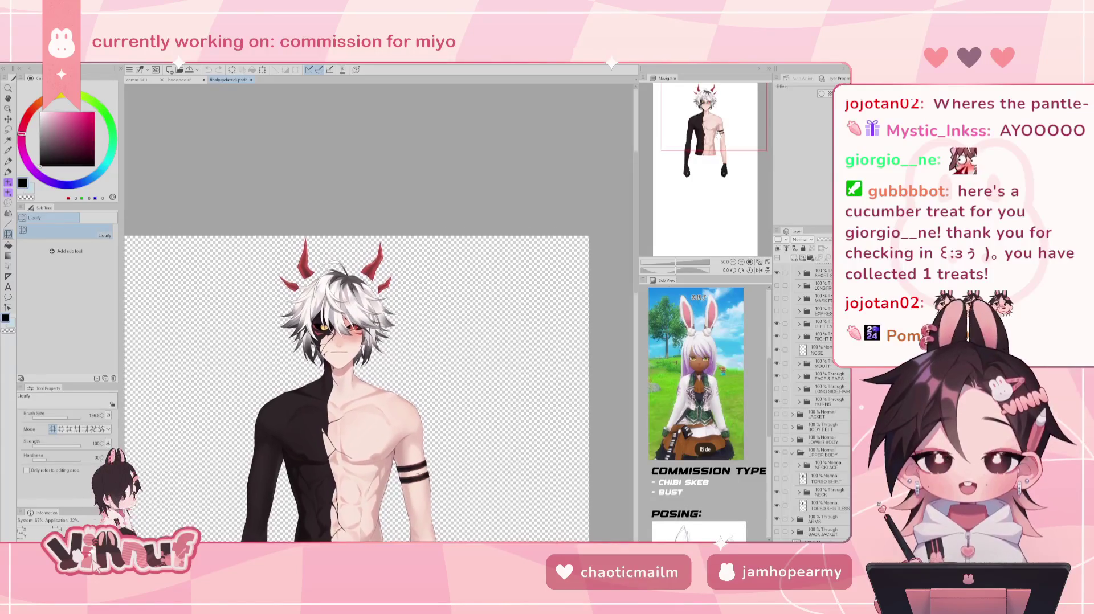
scroll(357, 384, "down", 1)
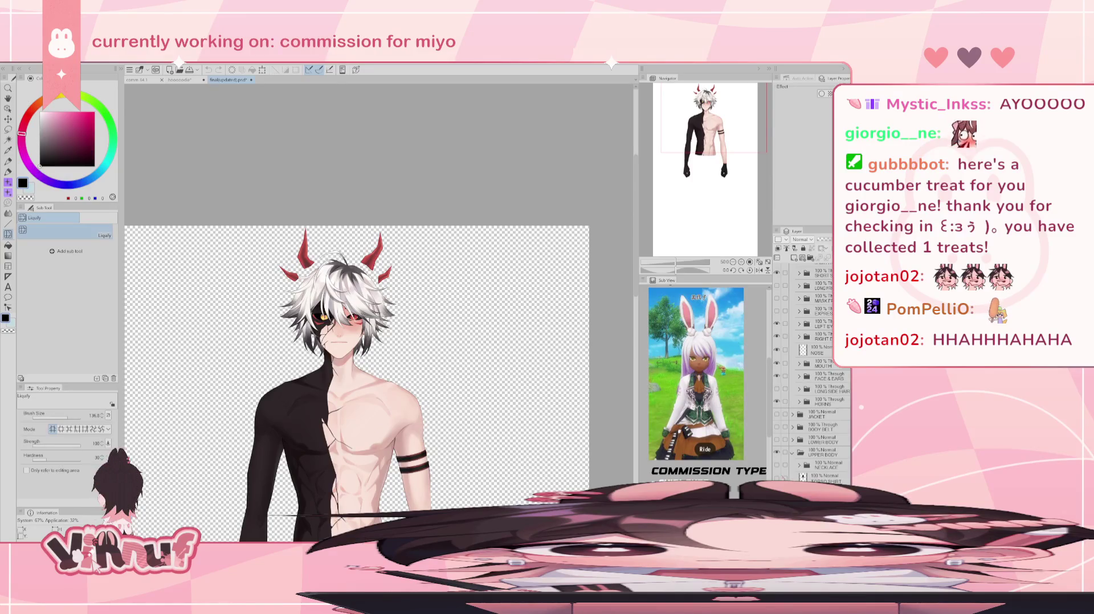
left_click(776, 426)
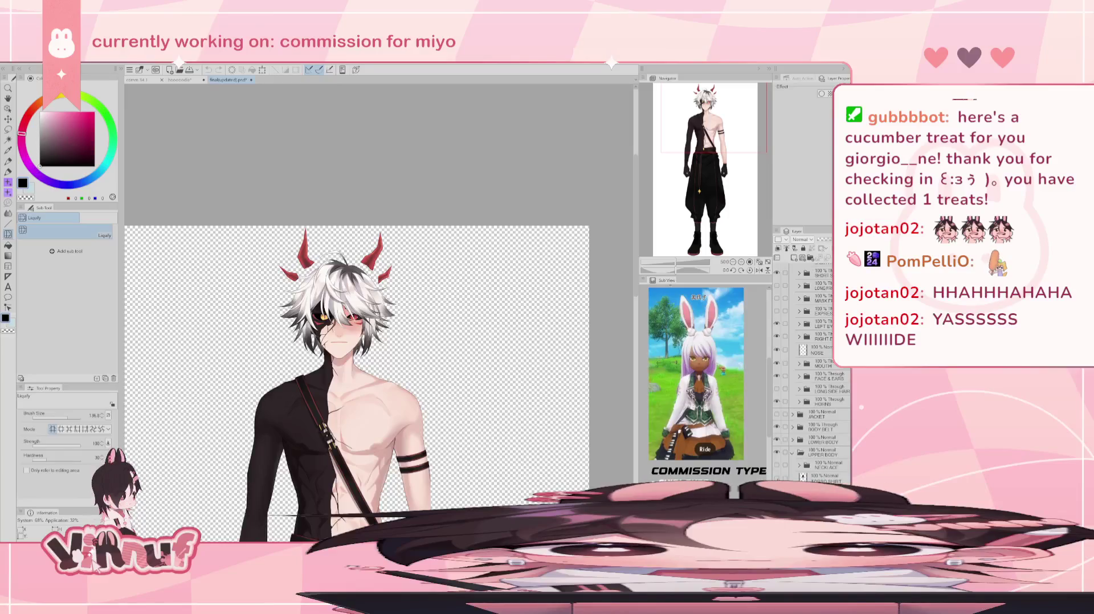
left_click(776, 478)
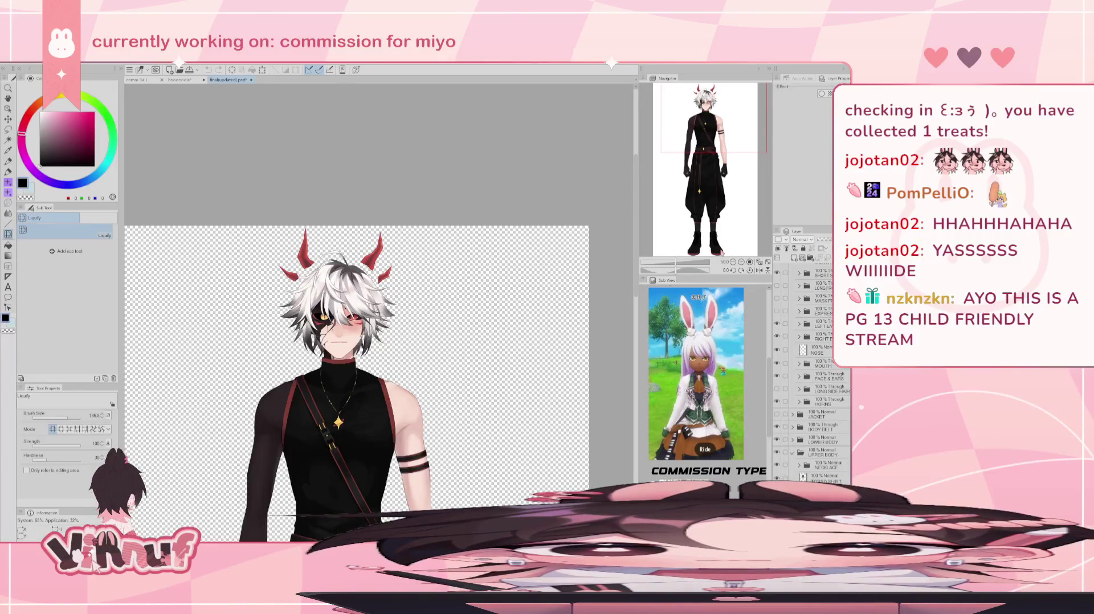
- Save finalupdated.psd with Ctrl+S and close its tab with Ctrl+W
left_click_drag(714, 141, 712, 159)
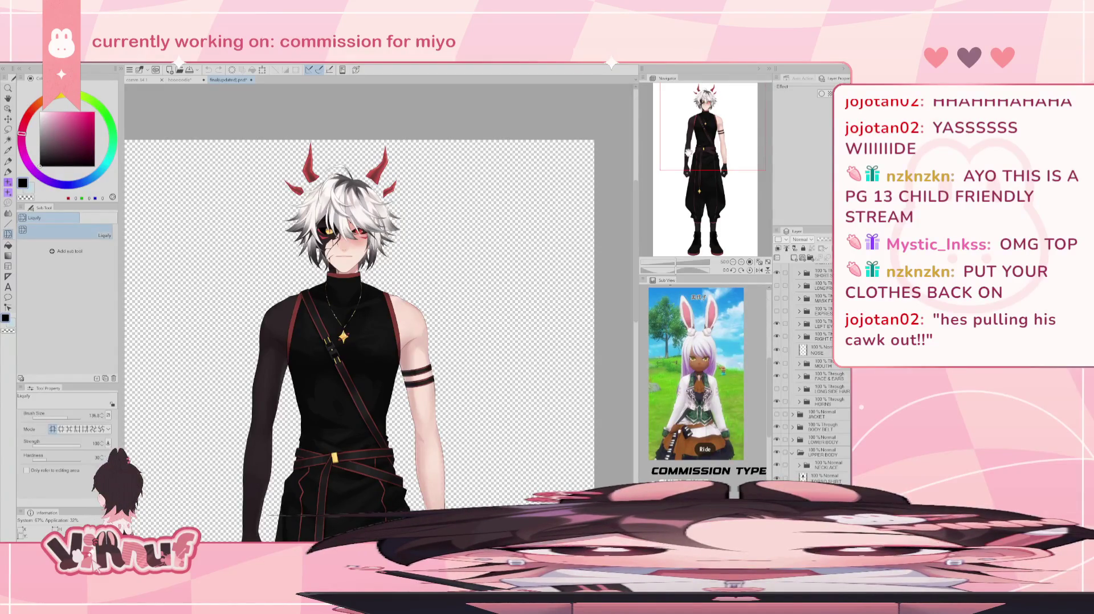
left_click_drag(689, 152, 699, 155)
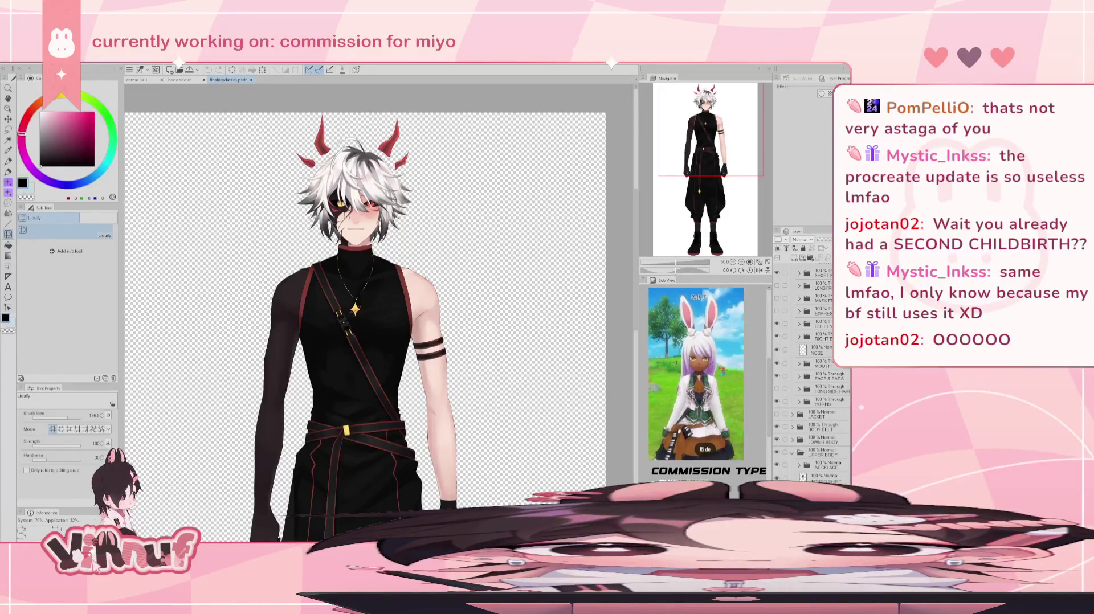
key("ctrl+s")
key("ctrl+w")
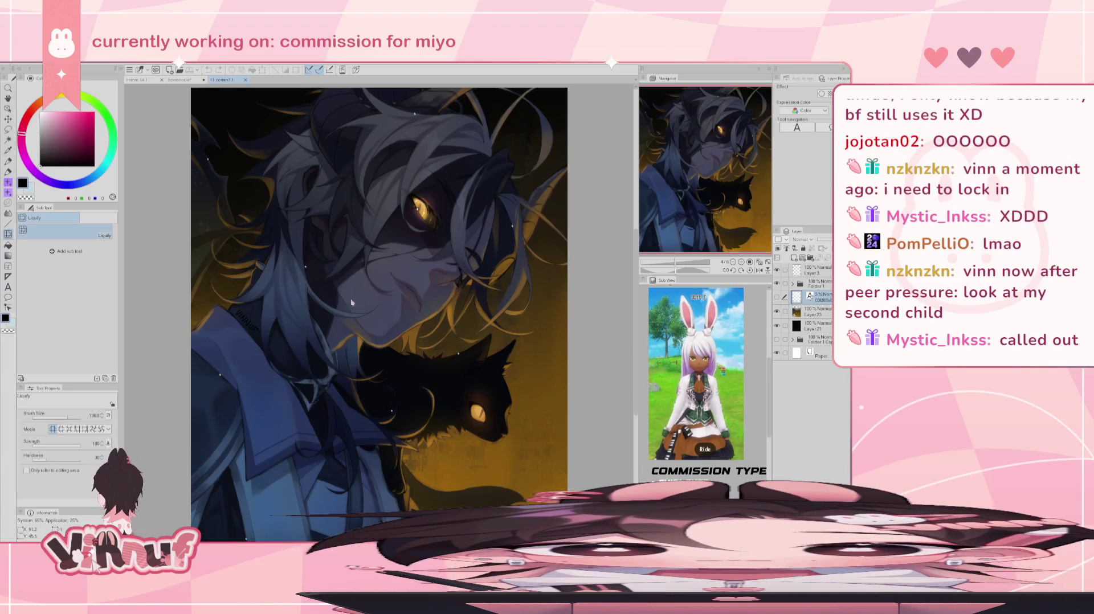
scroll(456, 284, "up", 2)
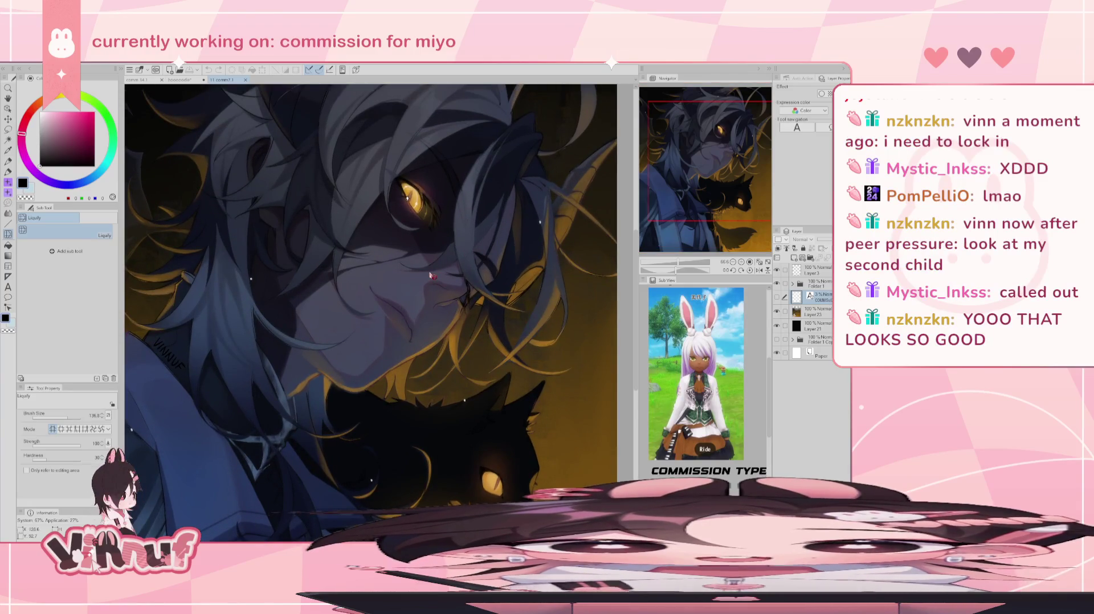
scroll(431, 276, "down", 3)
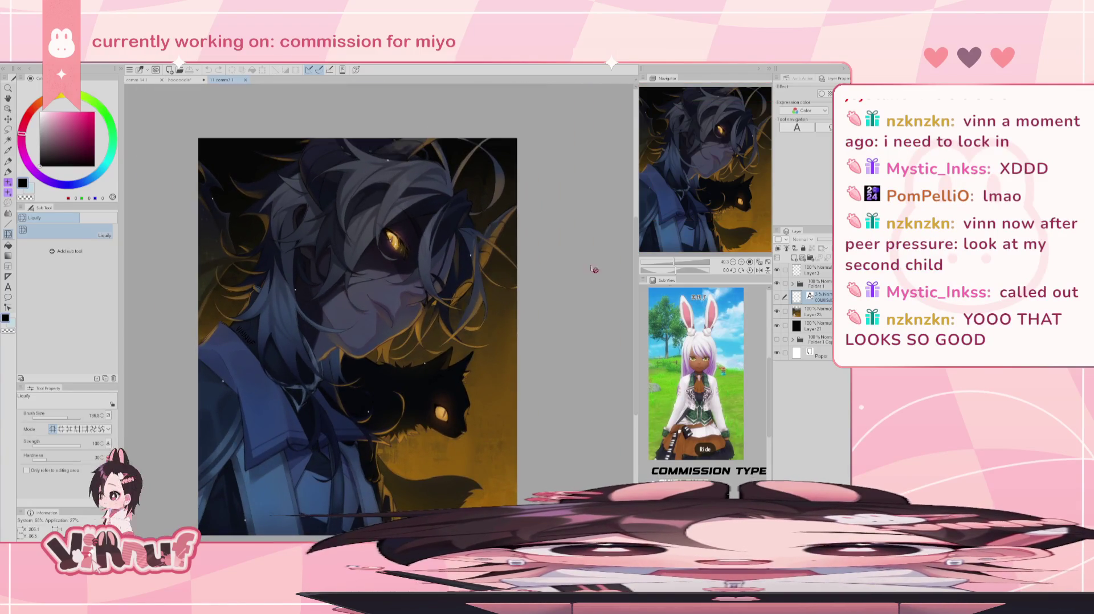
left_click(776, 311)
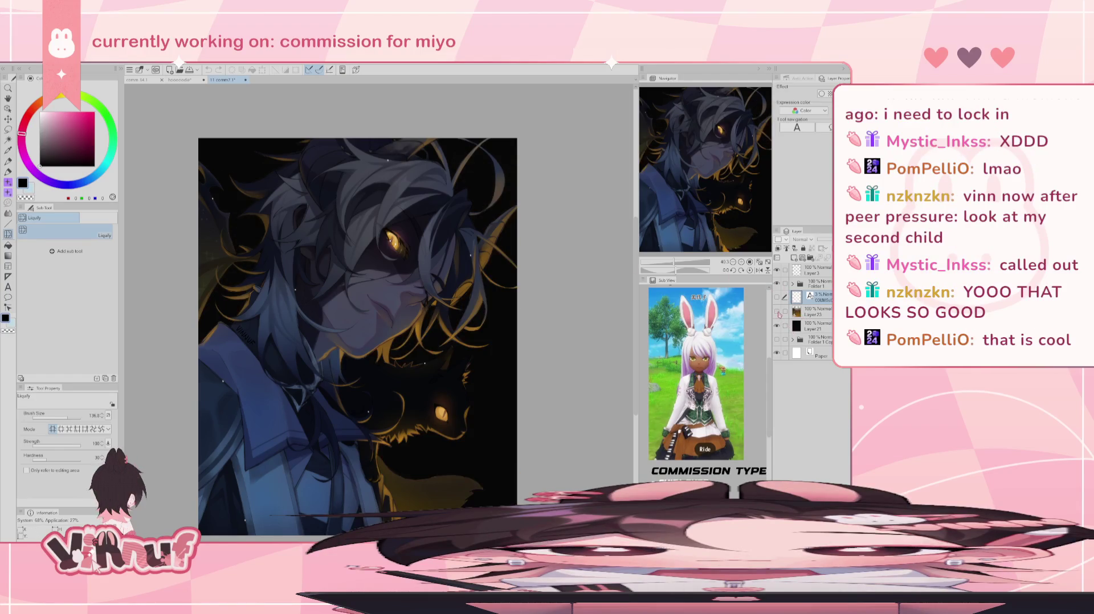
left_click(776, 311)
left_click_drag(776, 311, 775, 326)
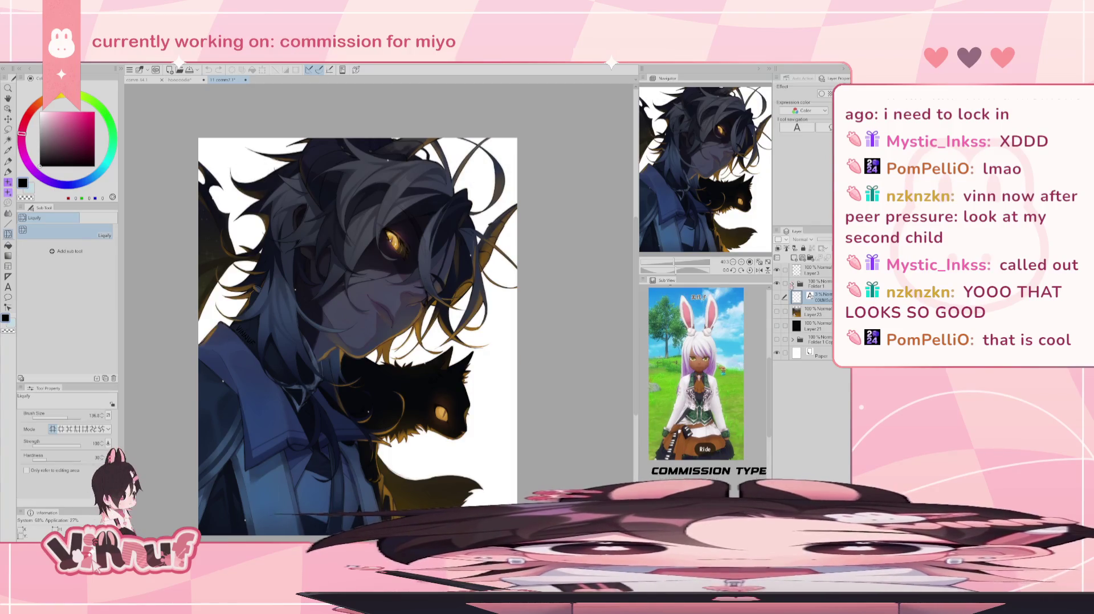
left_click(792, 283)
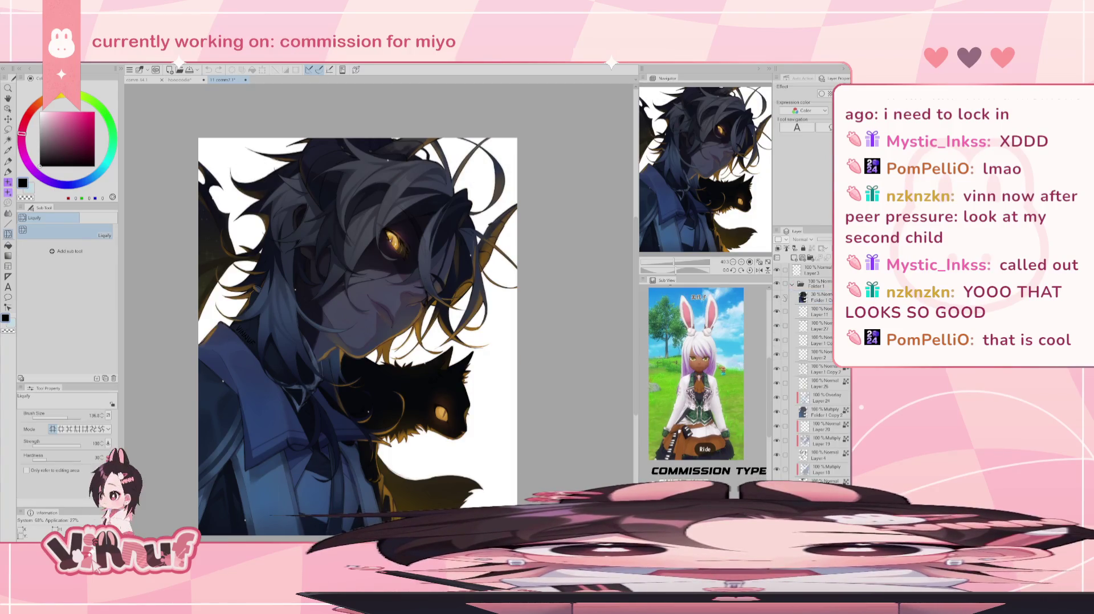
left_click(777, 412)
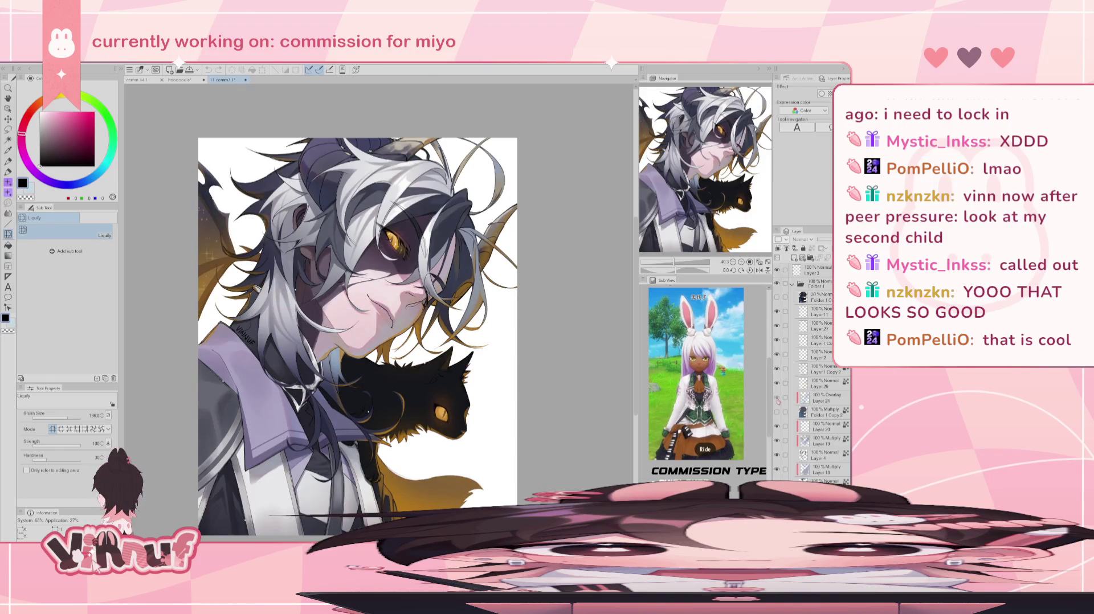
left_click(777, 411)
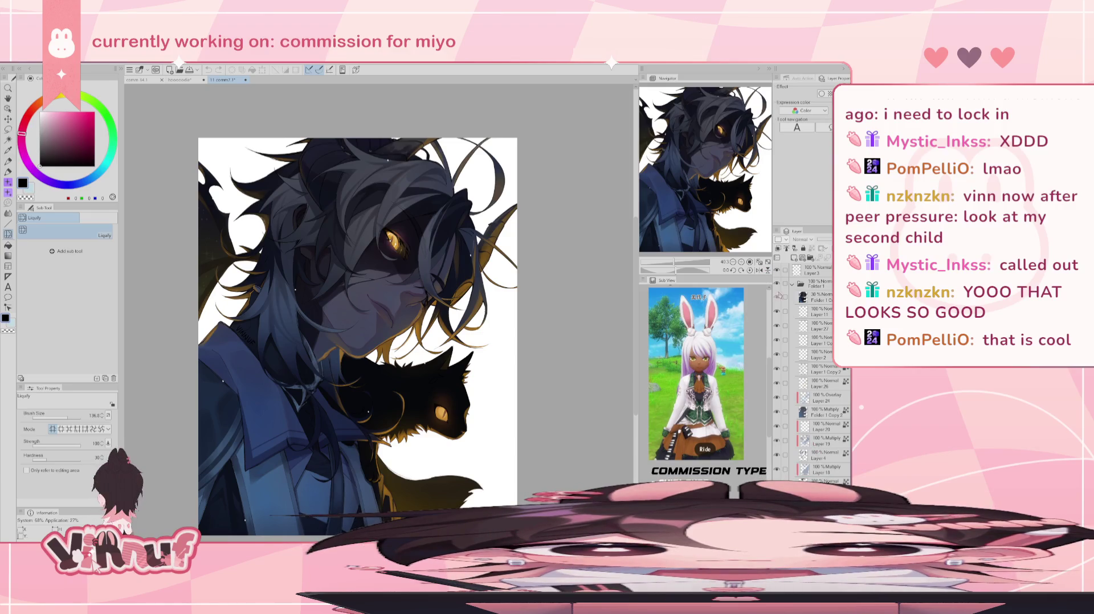
left_click(792, 283)
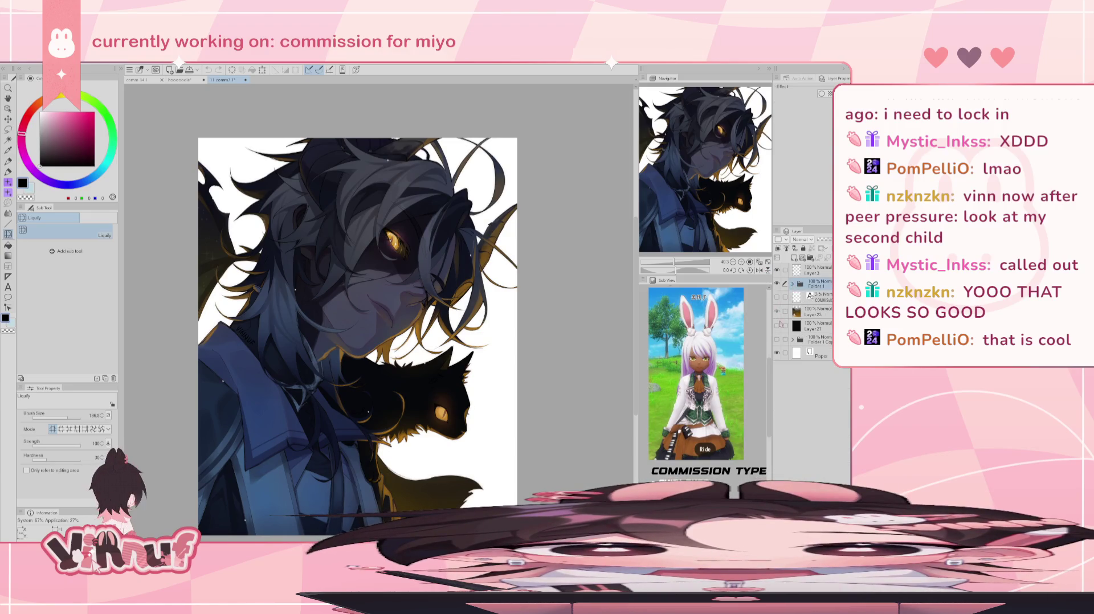
left_click(777, 326)
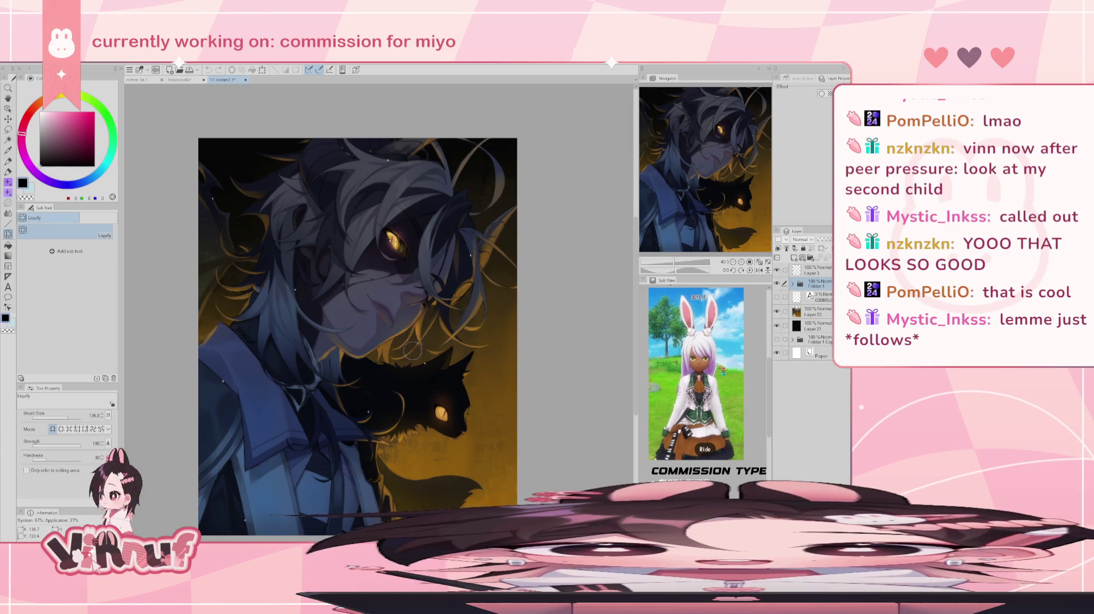
scroll(418, 360, "up", 1)
left_click_drag(768, 125, 733, 135)
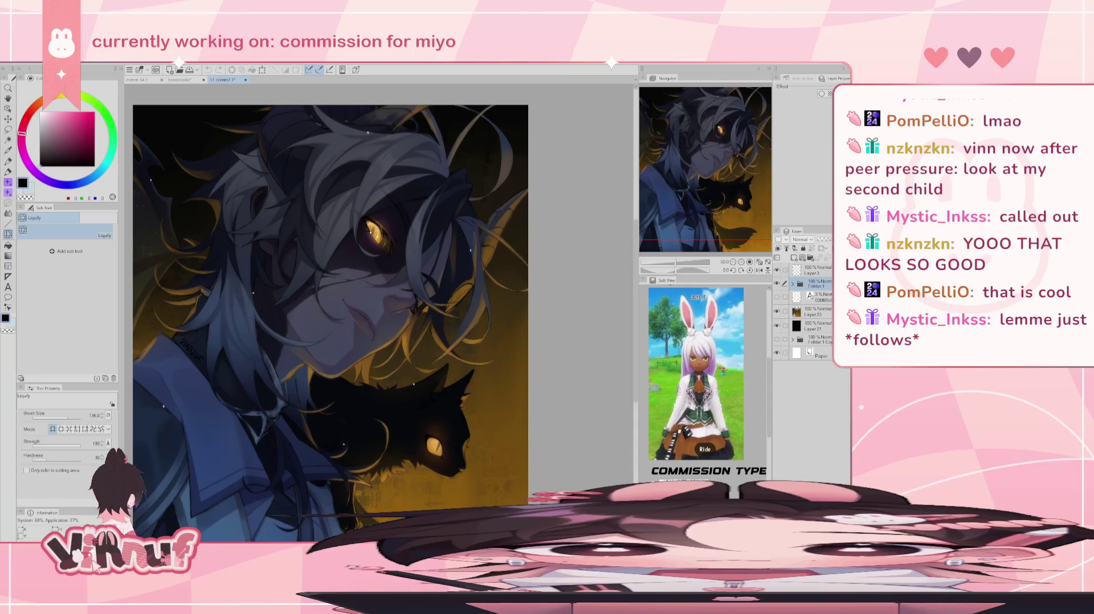
- Move and widen the Instagram window, then play the green-screen clip full screen
mouse_move(319, 62)
left_mouse_down()
mouse_move(312, 126)
mouse_move(304, 55)
left_mouse_up()
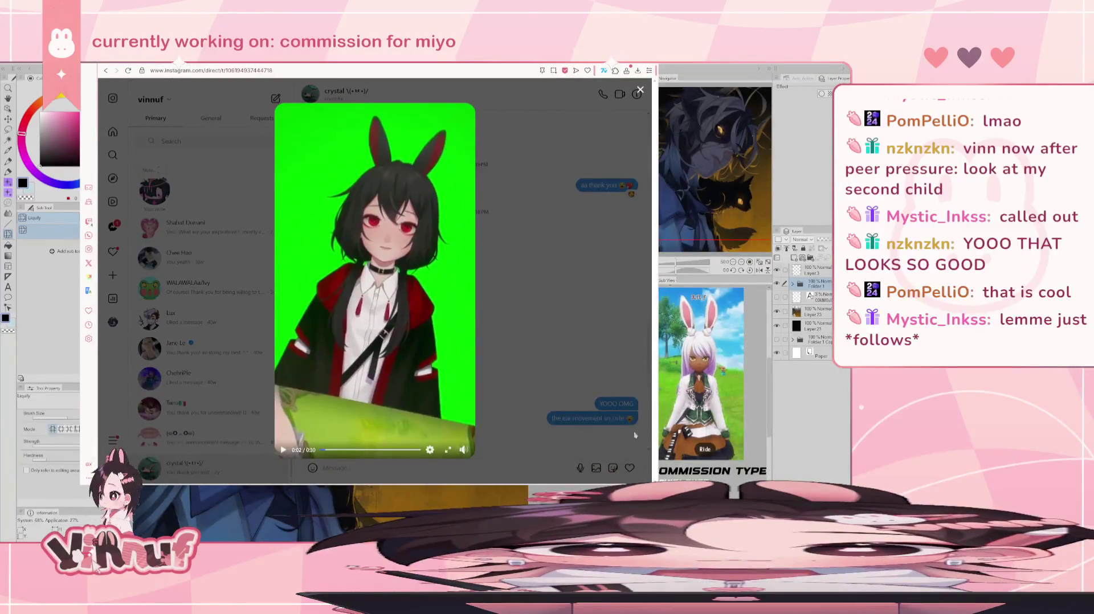
left_click_drag(655, 273, 786, 274)
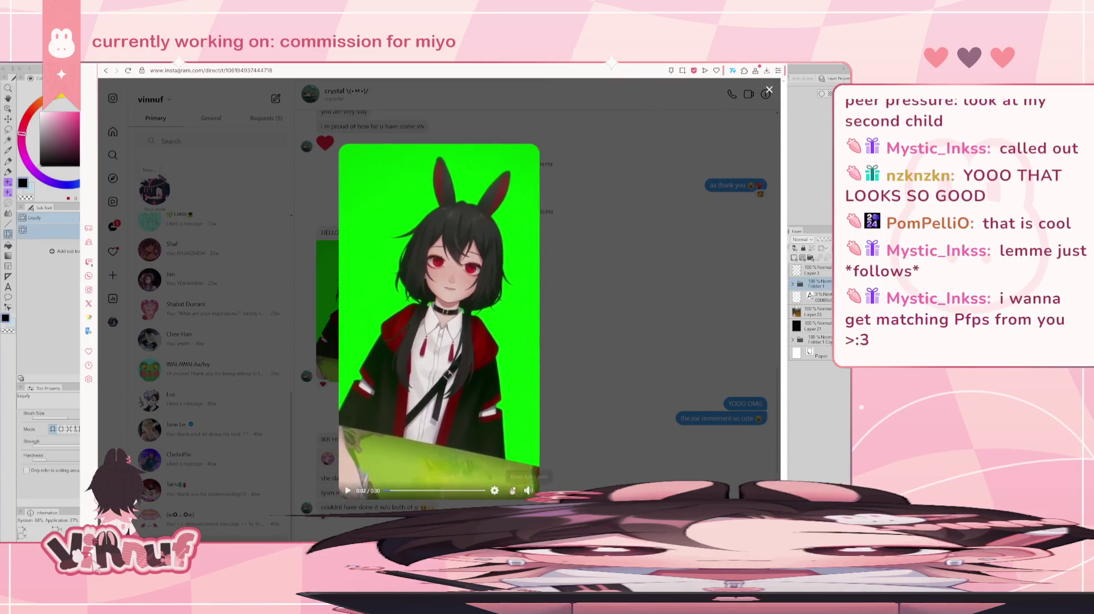
left_click(511, 491)
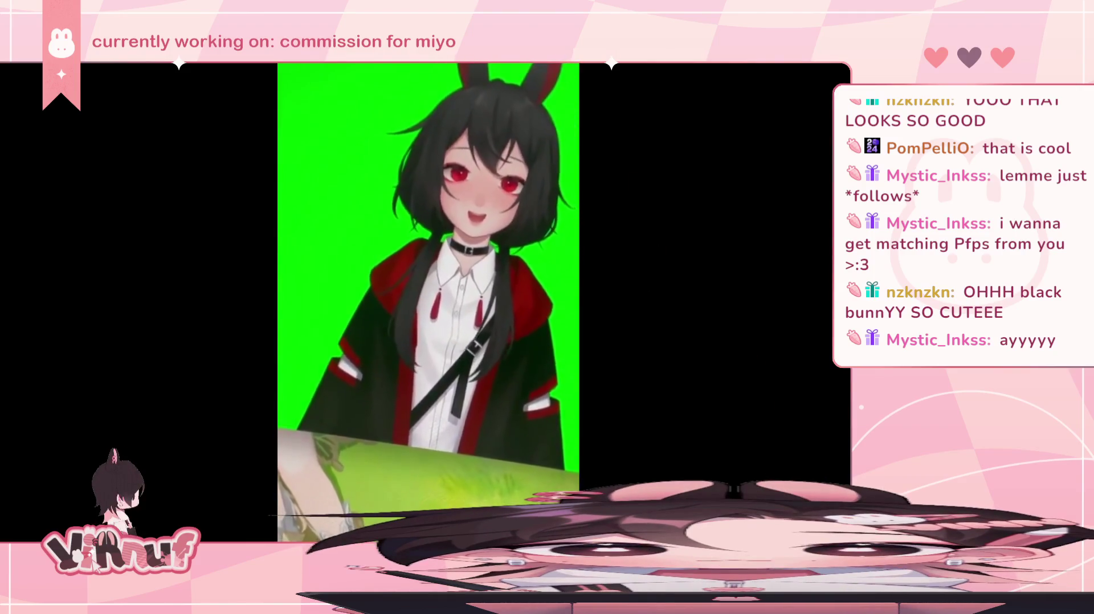
- Exit the full-screen video and switch back to the Clip Studio Paint portrait
double_click(648, 310)
key("Escape")
key("alt+Tab")
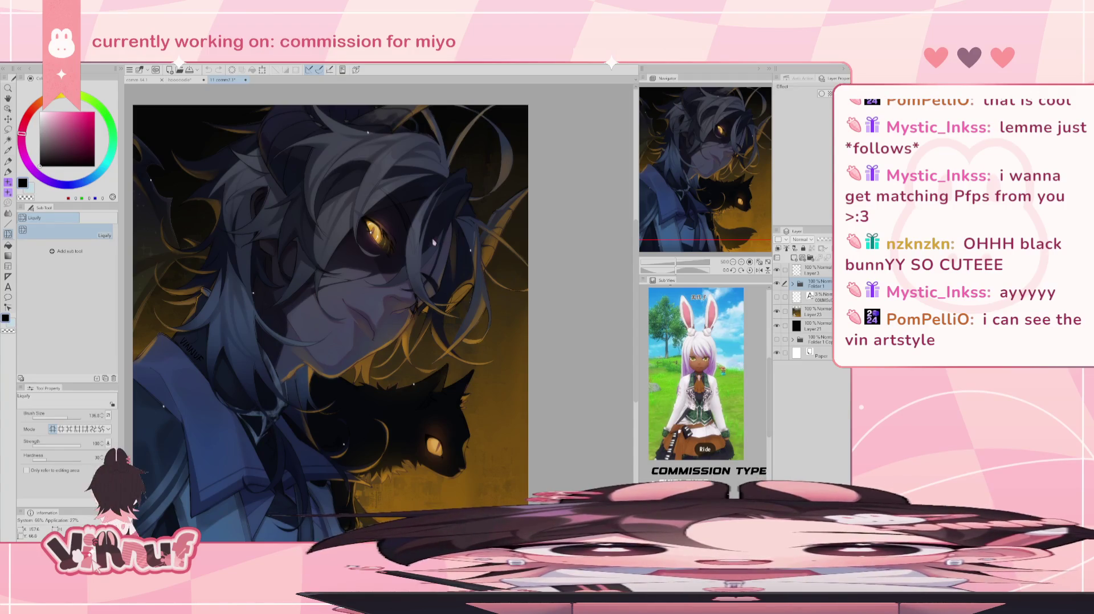
- Close the dark portrait without saving, then hide peth and preview the b33 drawing
left_click(244, 80)
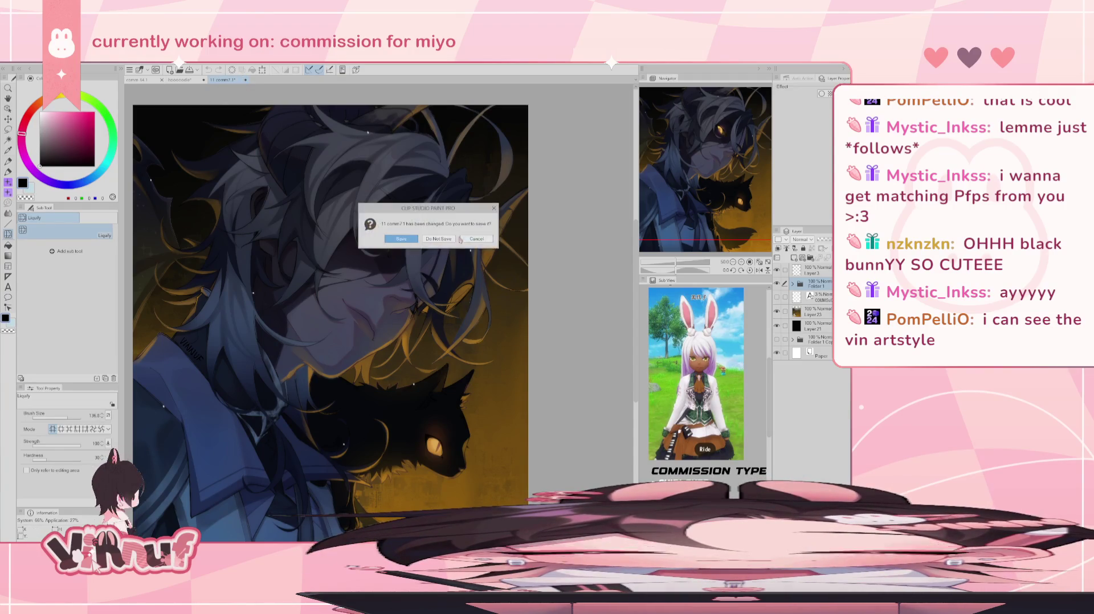
left_click(440, 238)
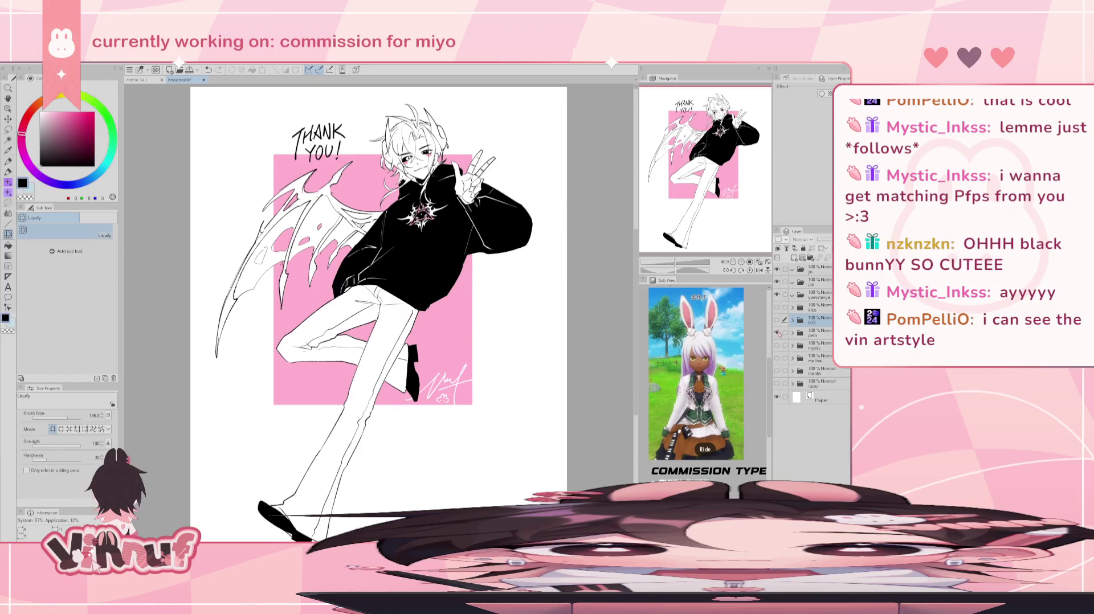
left_click(777, 333)
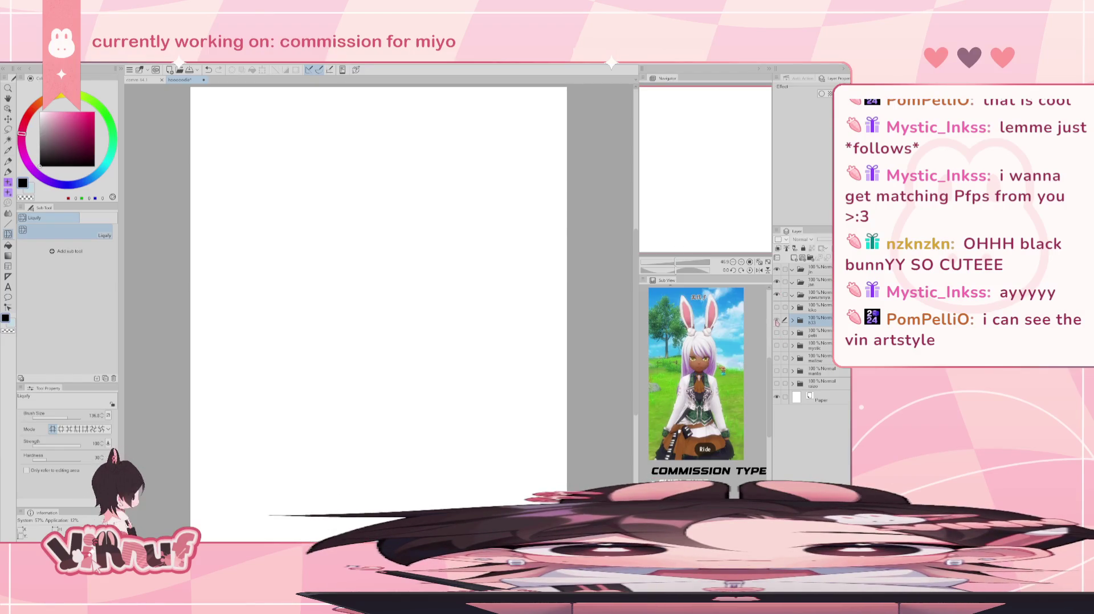
left_click(777, 321)
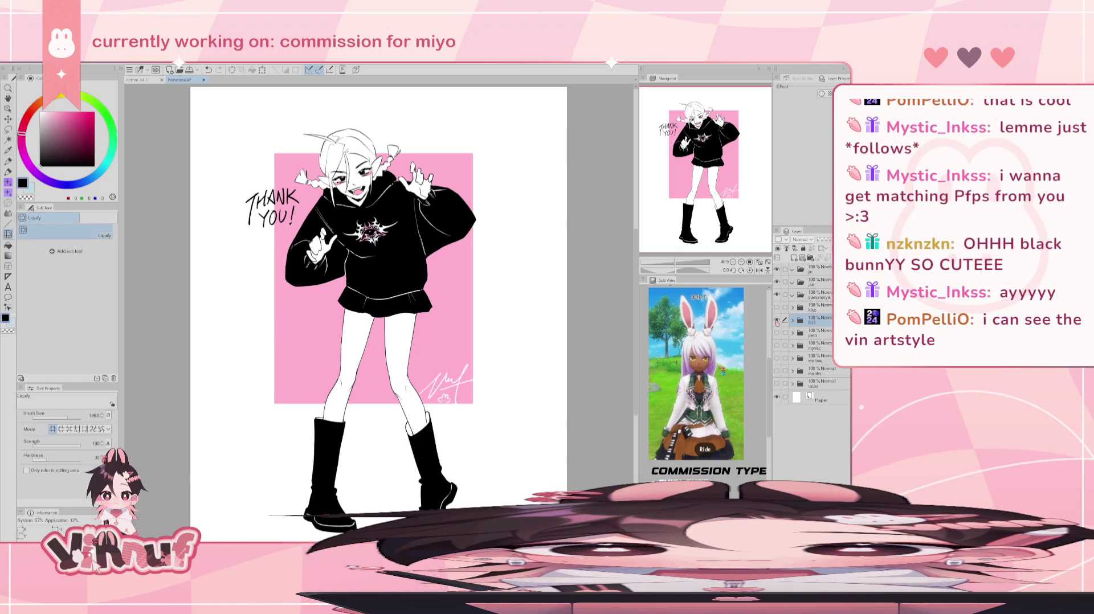
left_click(777, 321)
- Show and expand the kiko pose sketch folder, inspect it, then hide and collapse it
left_click(777, 308)
left_click(792, 308)
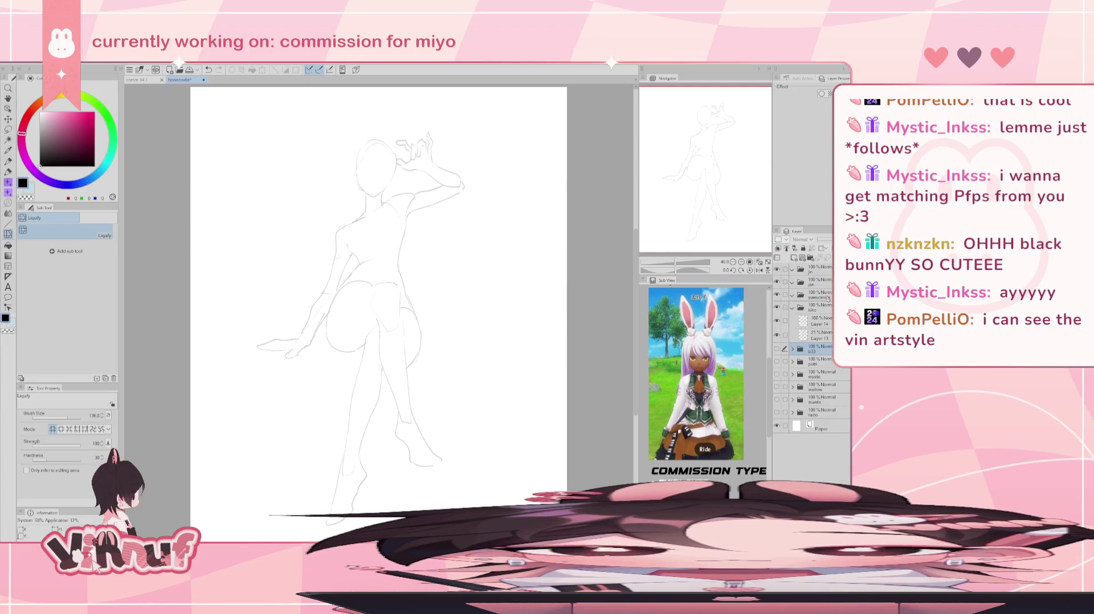
left_click(776, 335)
left_click(776, 335)
left_click(777, 321)
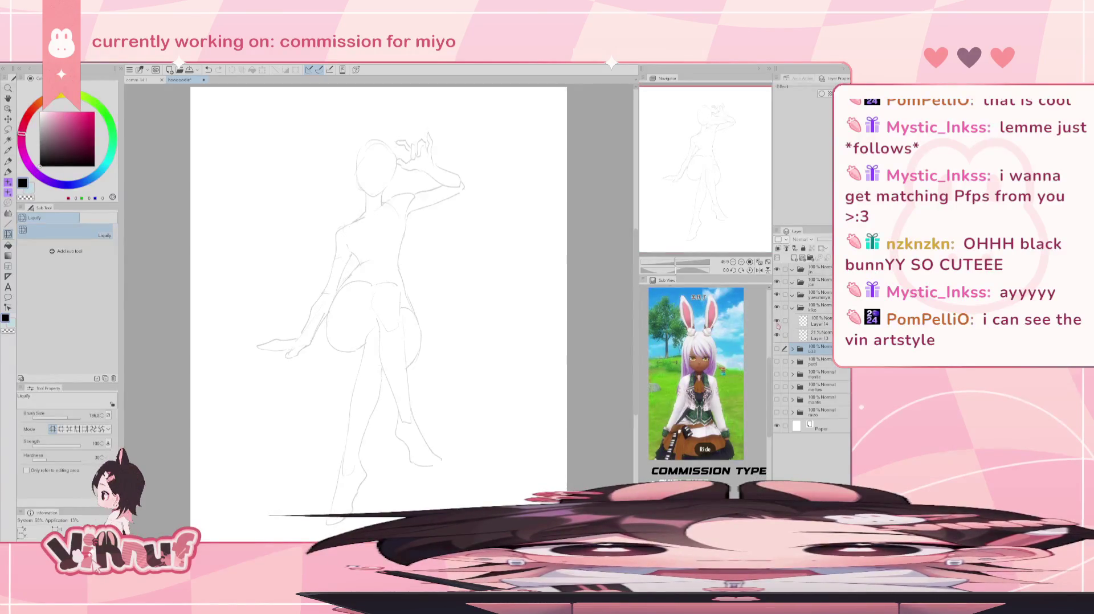
left_click(776, 307)
left_click(792, 307)
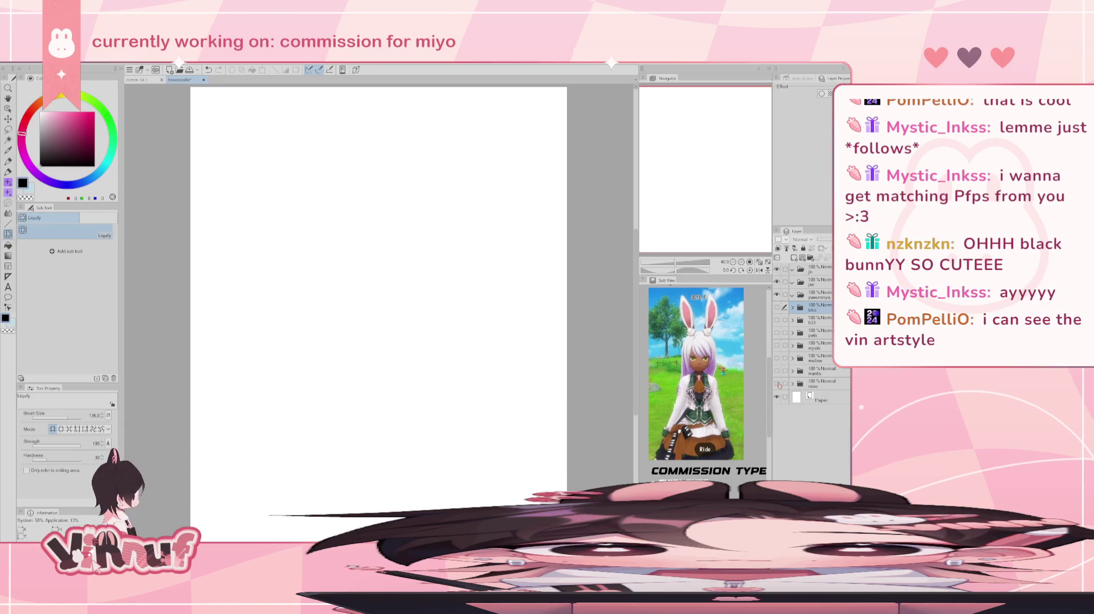
- Preview the mantis and mellow THANK YOU drawings by toggling their layers
left_click(776, 371)
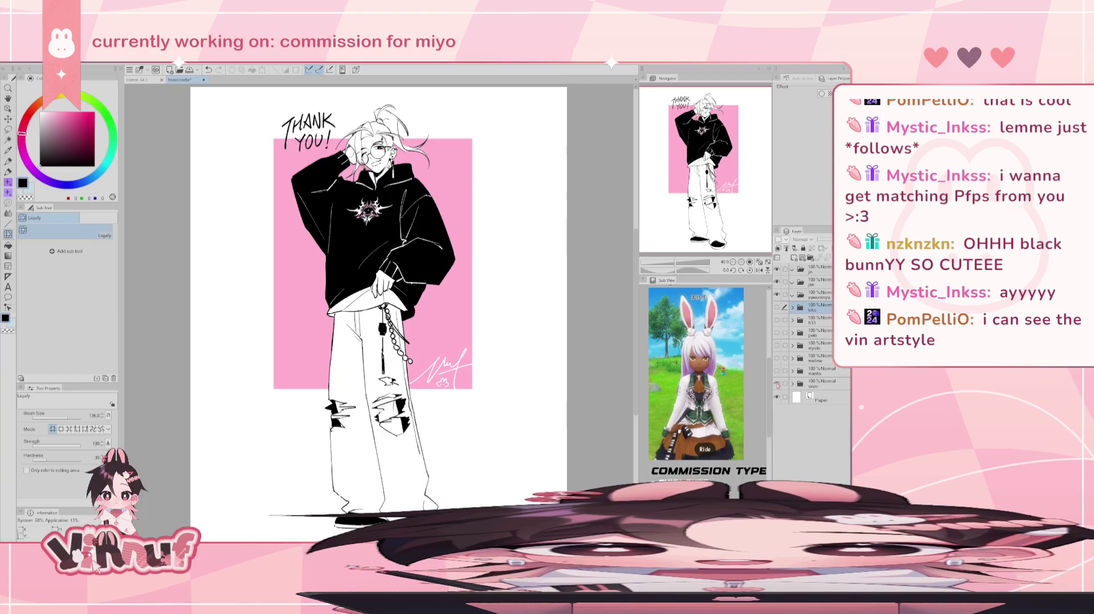
left_click(777, 370)
left_click(777, 371)
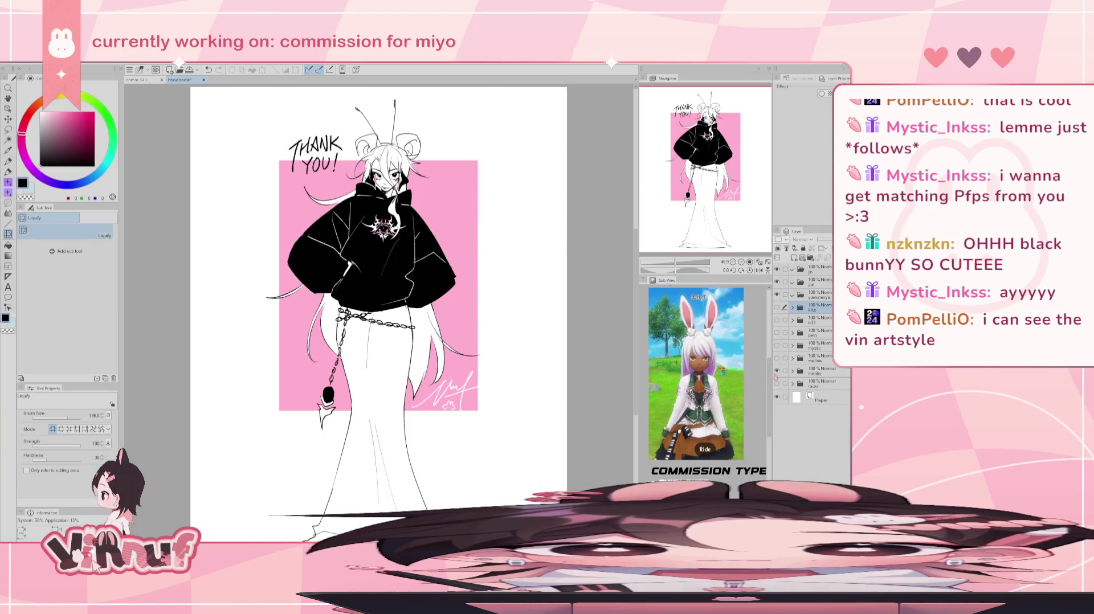
left_click(777, 371)
left_click(777, 358)
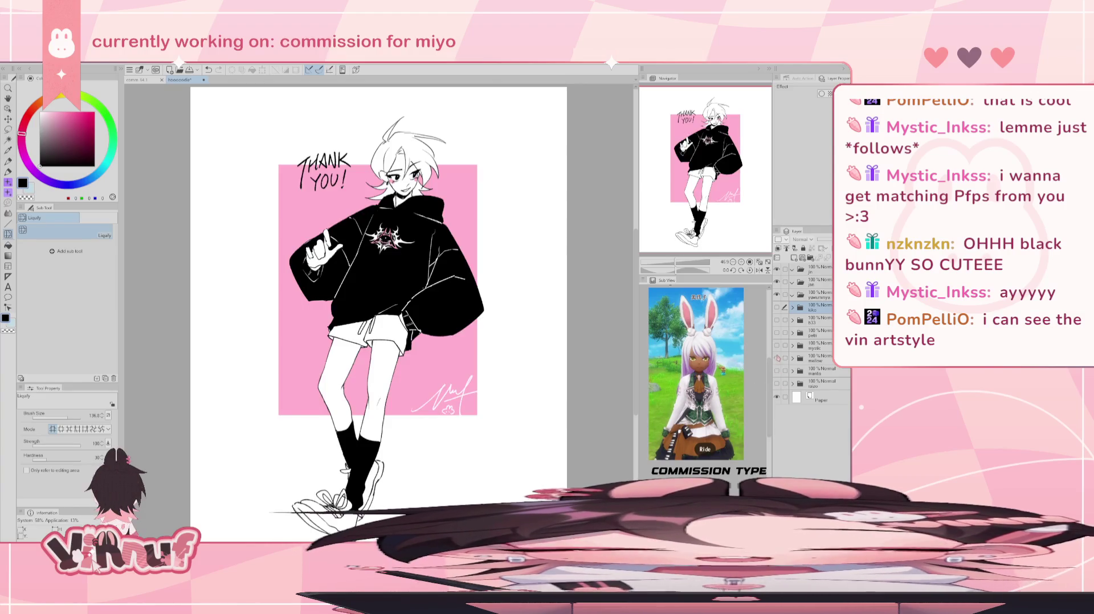
left_click(777, 358)
- Preview the bunny-girl, winged and hoodie-girl THANK YOU drawings, ending on the kiko sketch
left_click(776, 332)
left_click(777, 333)
left_click(776, 333)
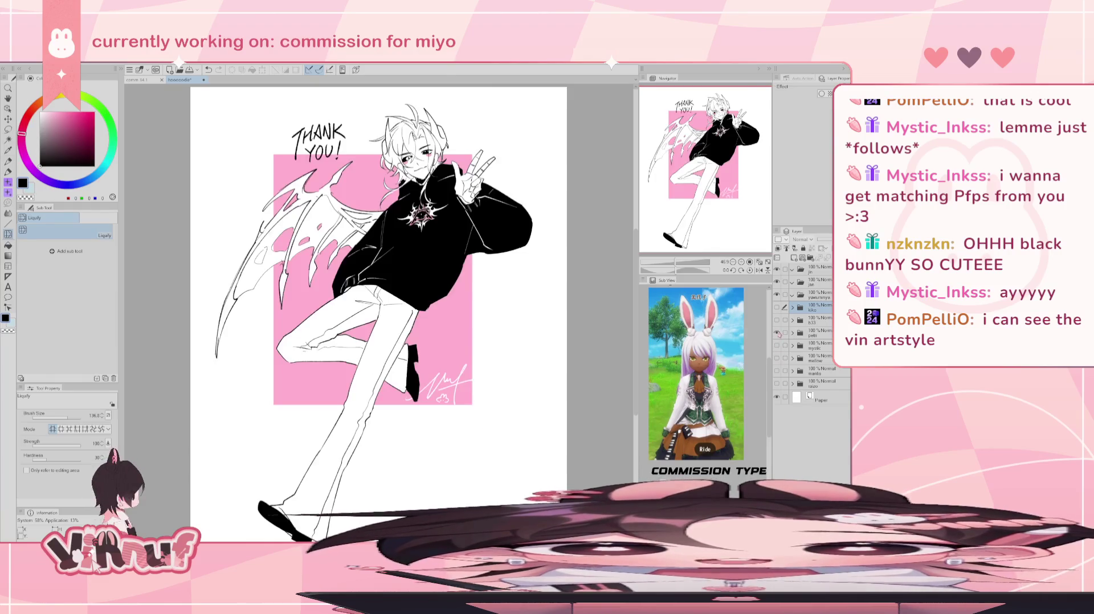
left_click(776, 332)
left_click(777, 320)
left_click(777, 320)
left_click(776, 308)
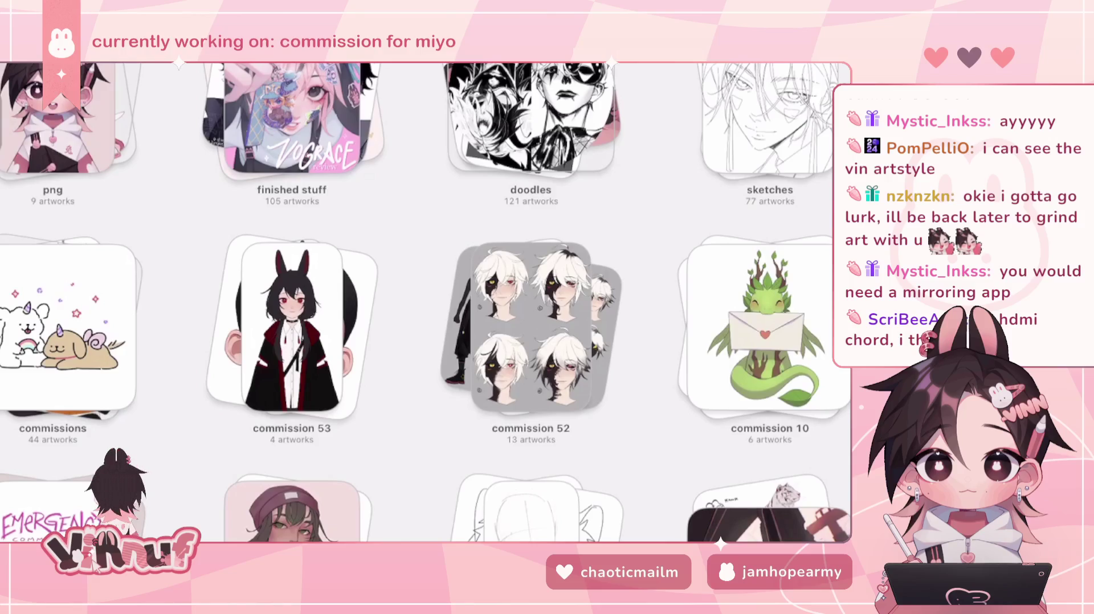
- Open commission 53.1.3 (vtuber) from the commission 53 stack and show its layers
left_click(292, 327)
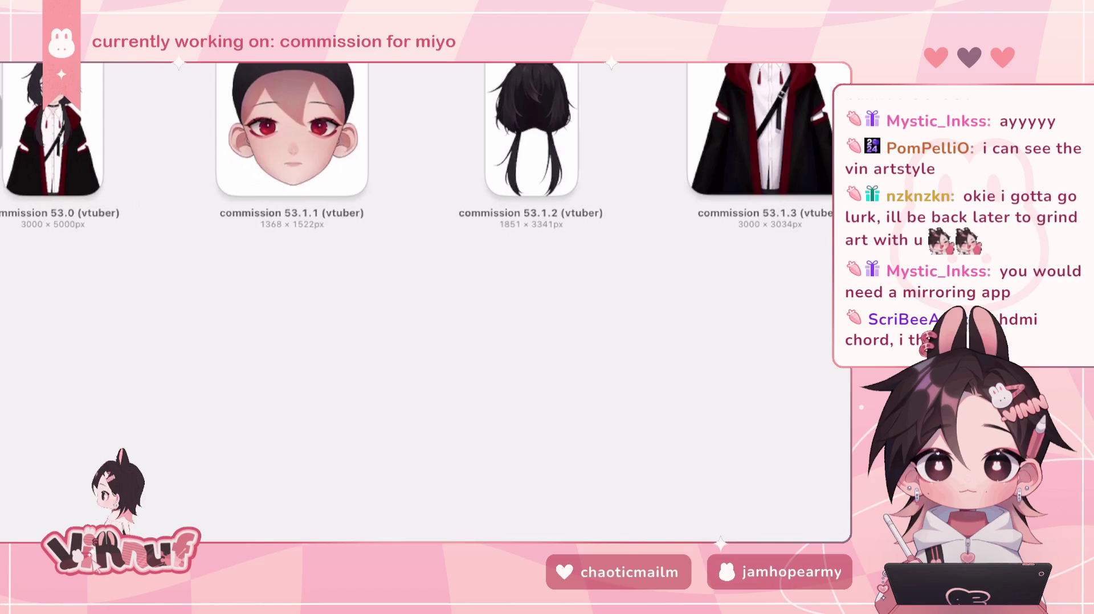
left_click(760, 131)
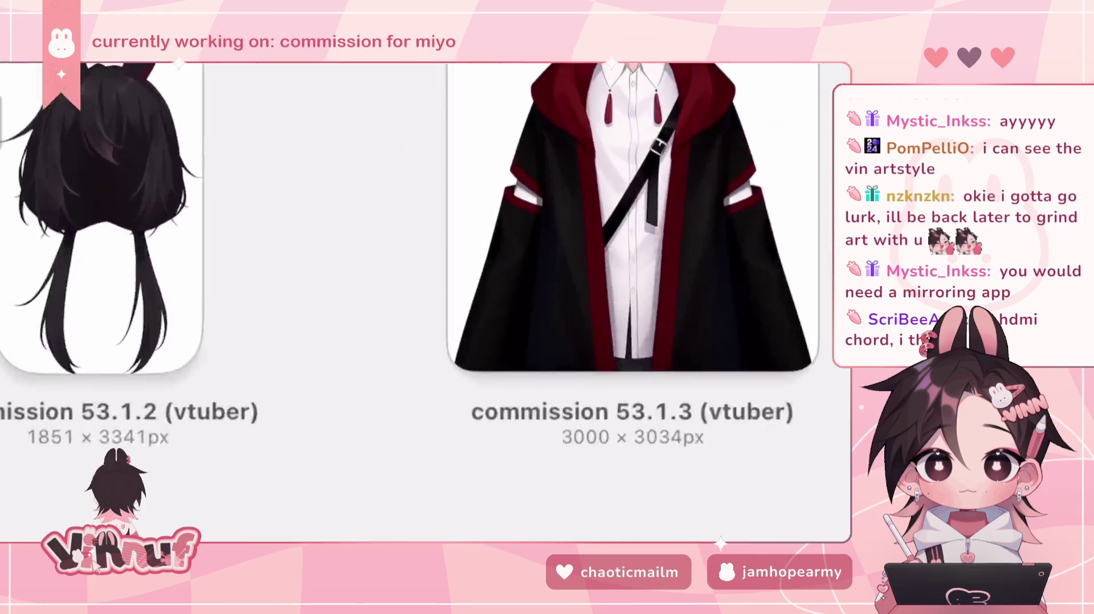
left_click(841, 82)
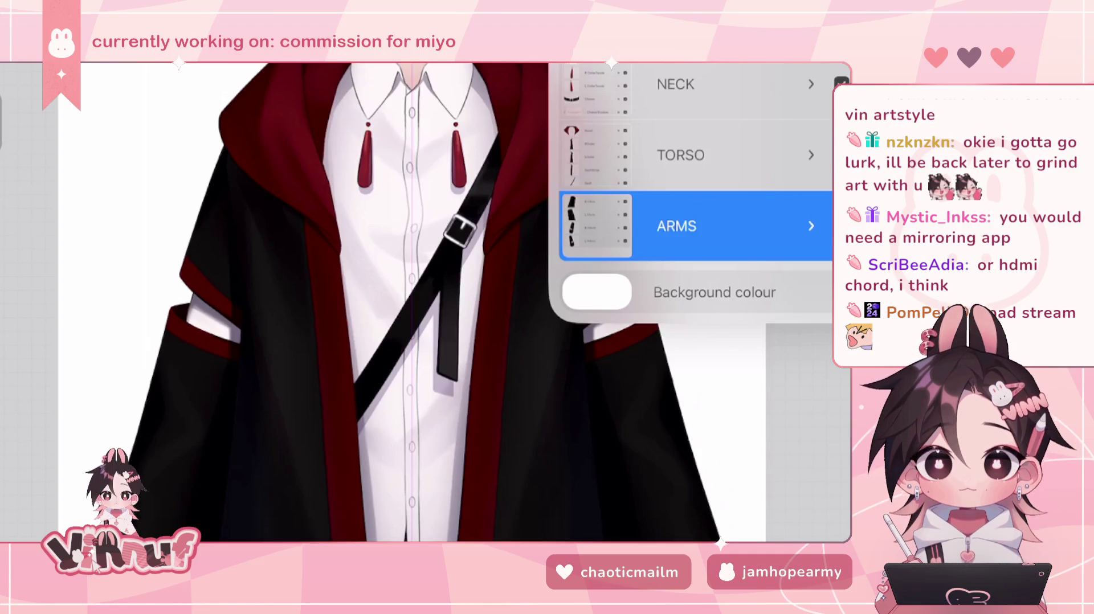
- Close the layer list and dismiss the accidentally opened Control Center
left_click(838, 74)
left_click_drag(826, 64, 809, 285)
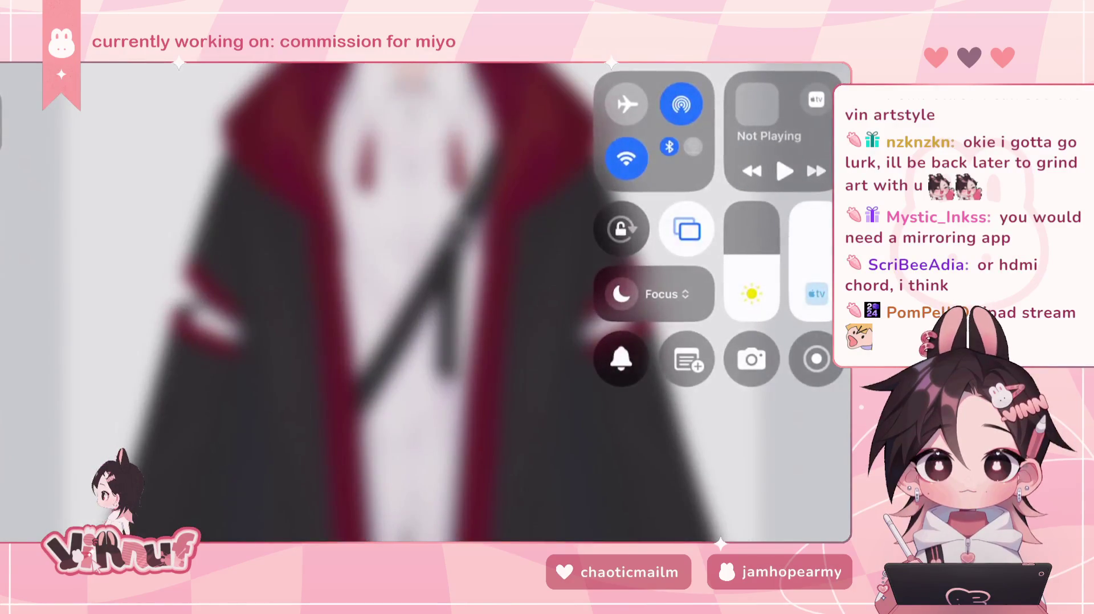
left_click(342, 285)
- Expand and collapse the ARMS group, then open commission 53.1.2 (vtuber) from the gallery
left_click(841, 84)
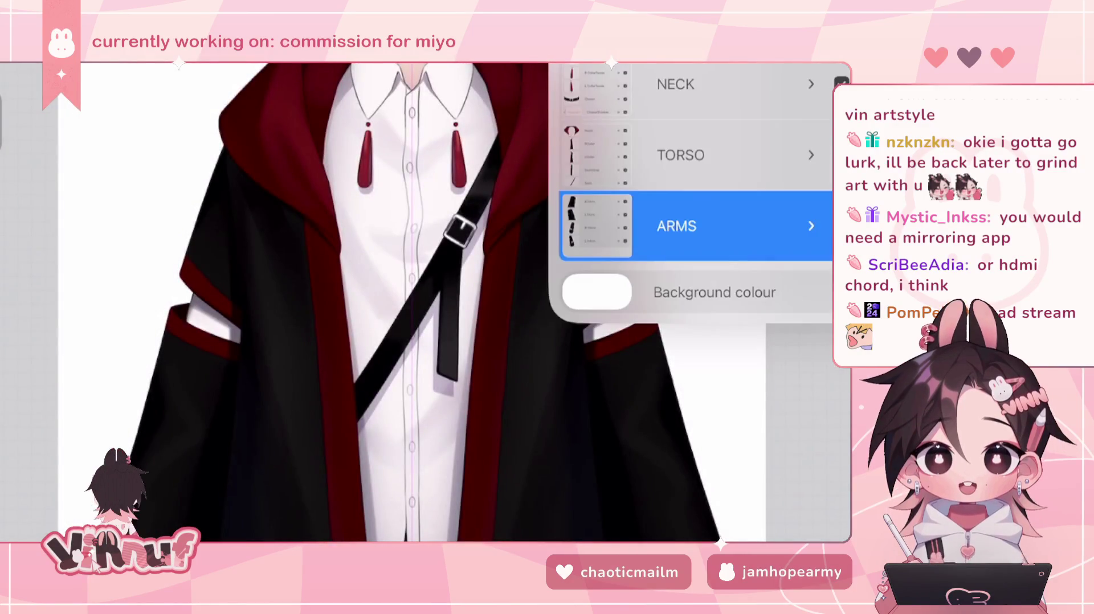
left_click(811, 226)
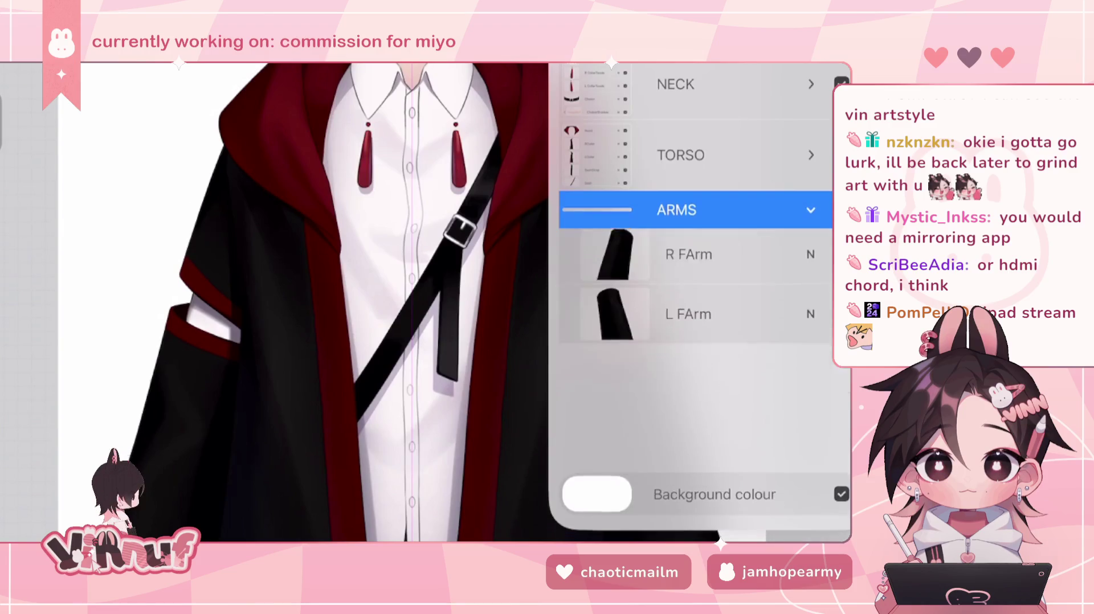
left_click(811, 210)
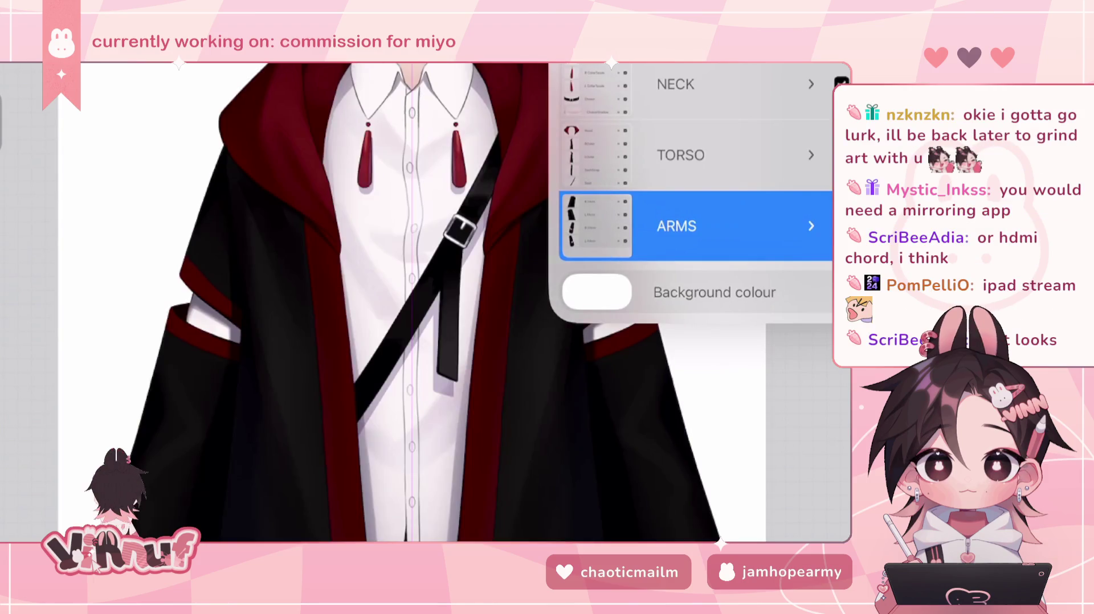
left_click(841, 83)
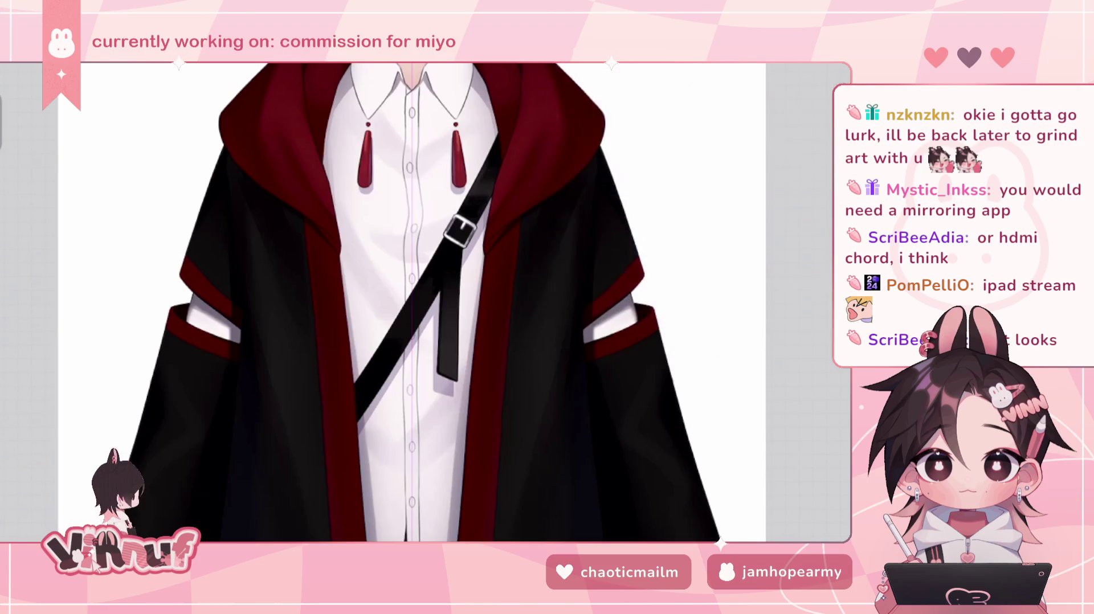
left_click(17, 71)
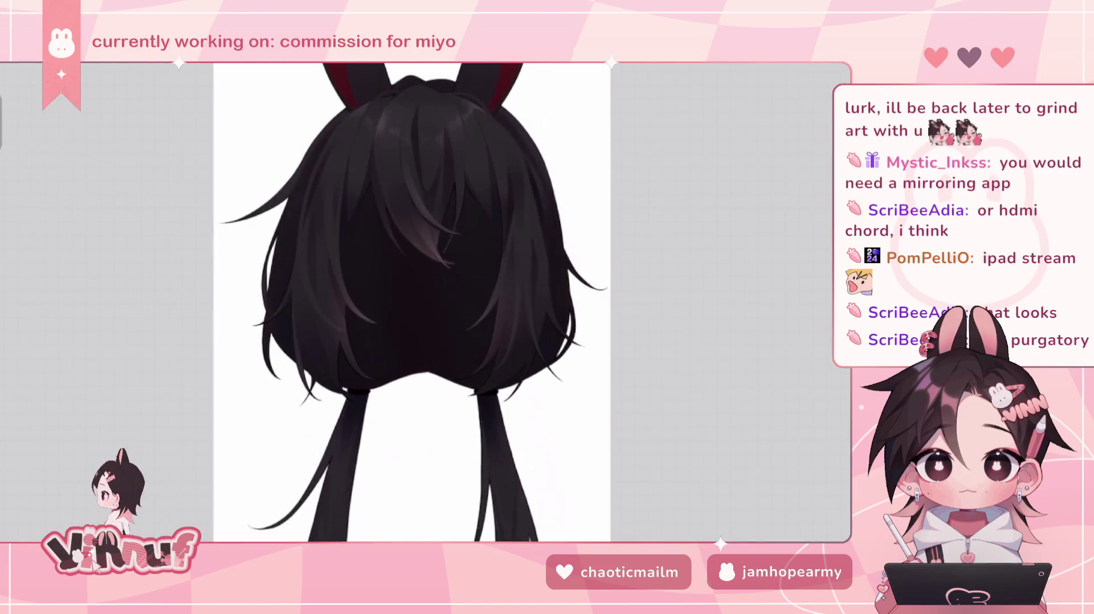
- In the hair artwork's layers, hide and then re-show the HAIR group
left_click(841, 82)
left_click(841, 84)
left_click(841, 82)
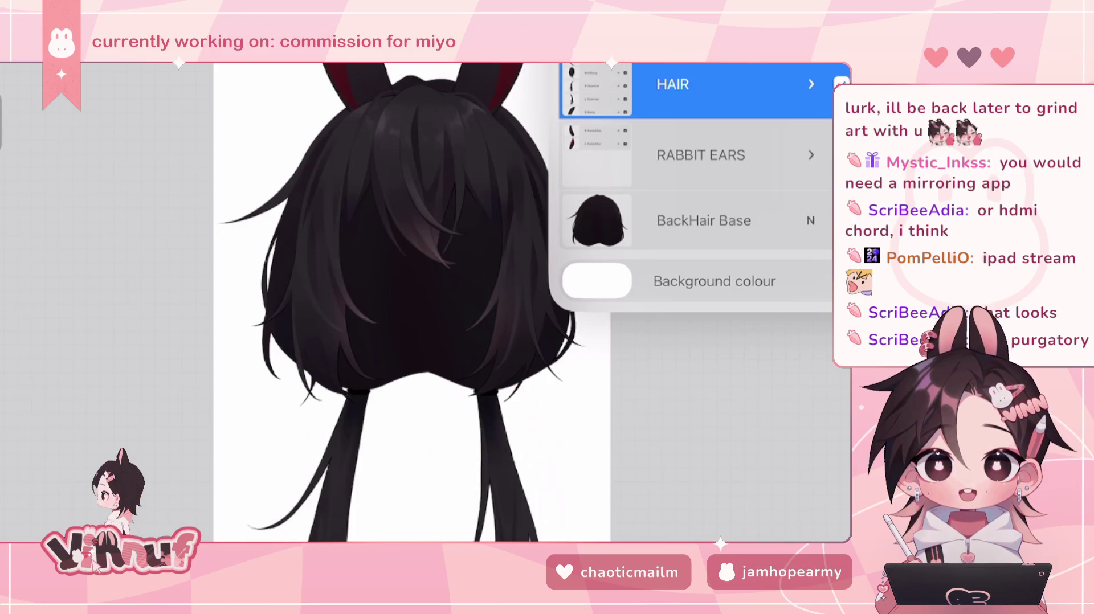
- Within RABBIT EARS, toggle the left rabbit ear and BackHair Base off and on again, then collapse the group
left_click(810, 155)
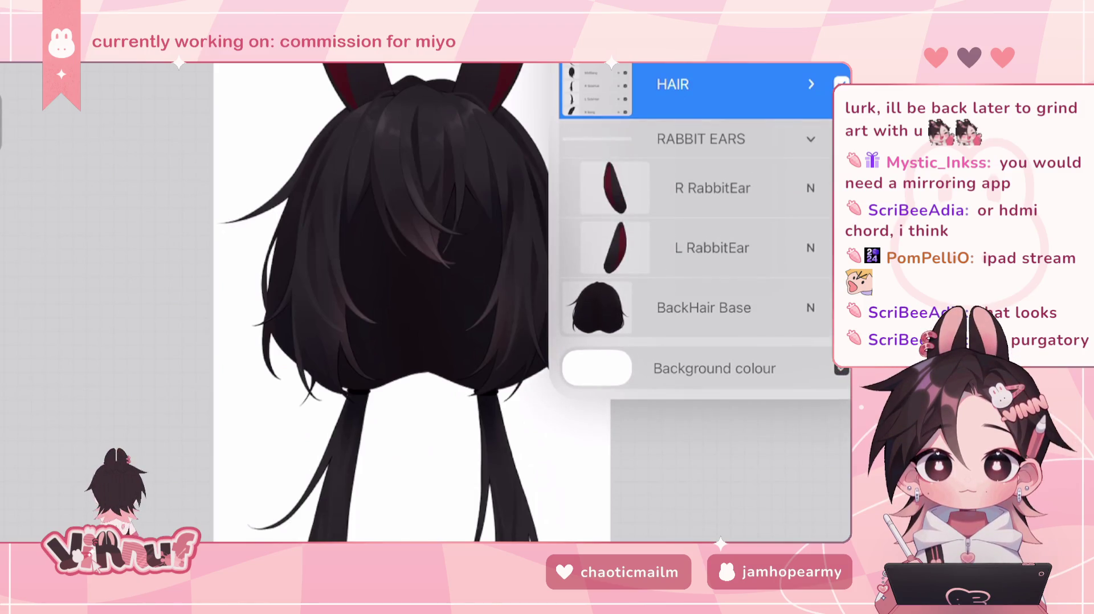
left_click(842, 188)
left_click(842, 188)
left_click(841, 307)
left_click(841, 307)
left_click(810, 139)
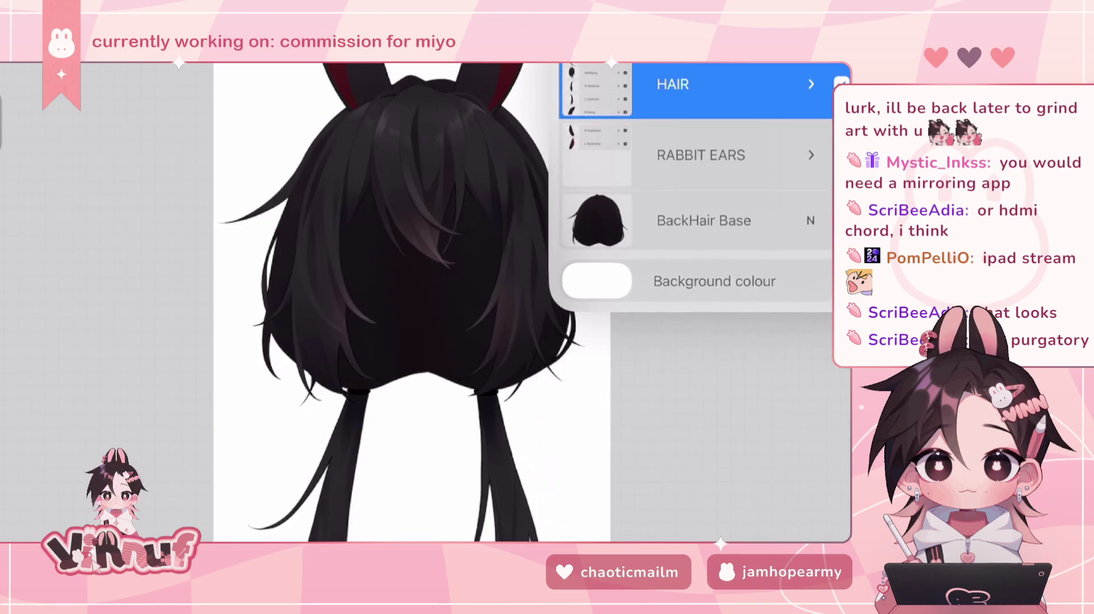
- Expand HAIR and select L Bang, then open commission 53.1.1 (vtuber) and show its layers
left_click(810, 84)
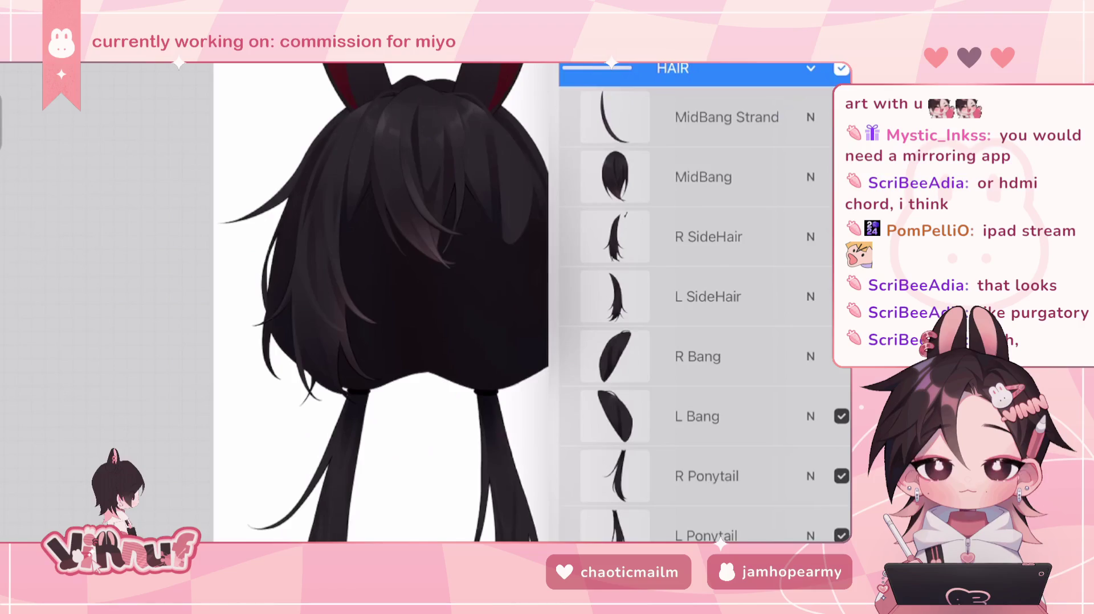
left_click(701, 416)
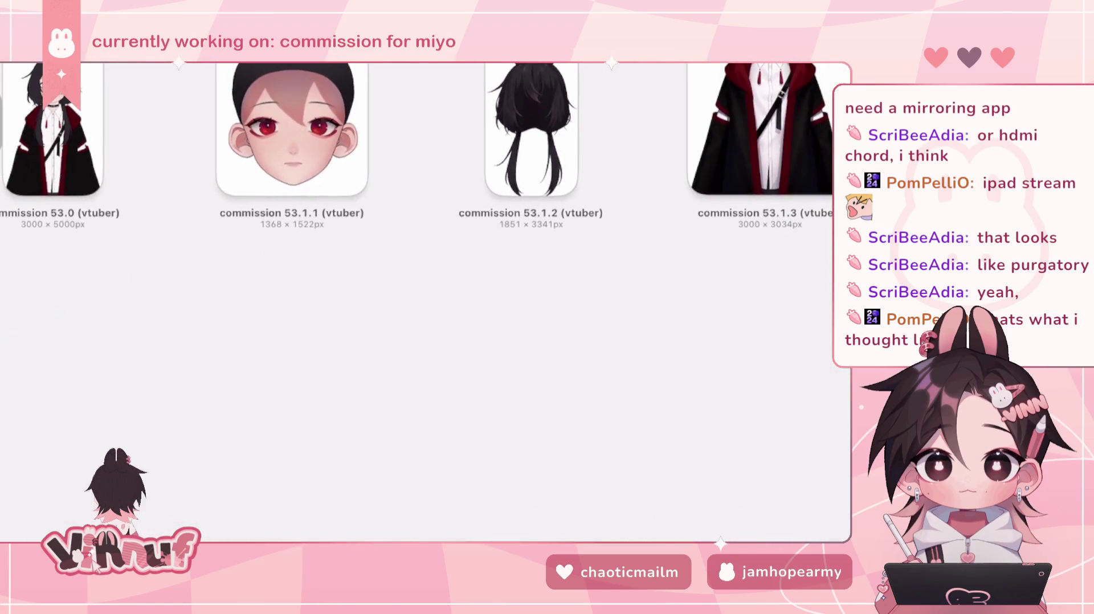
left_click(291, 131)
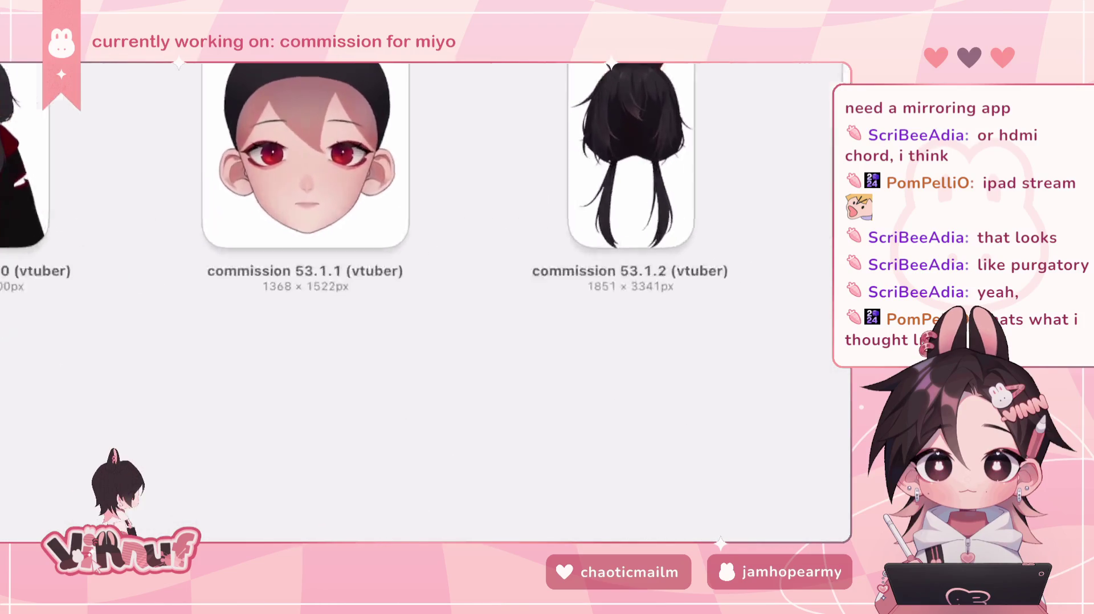
key("l")
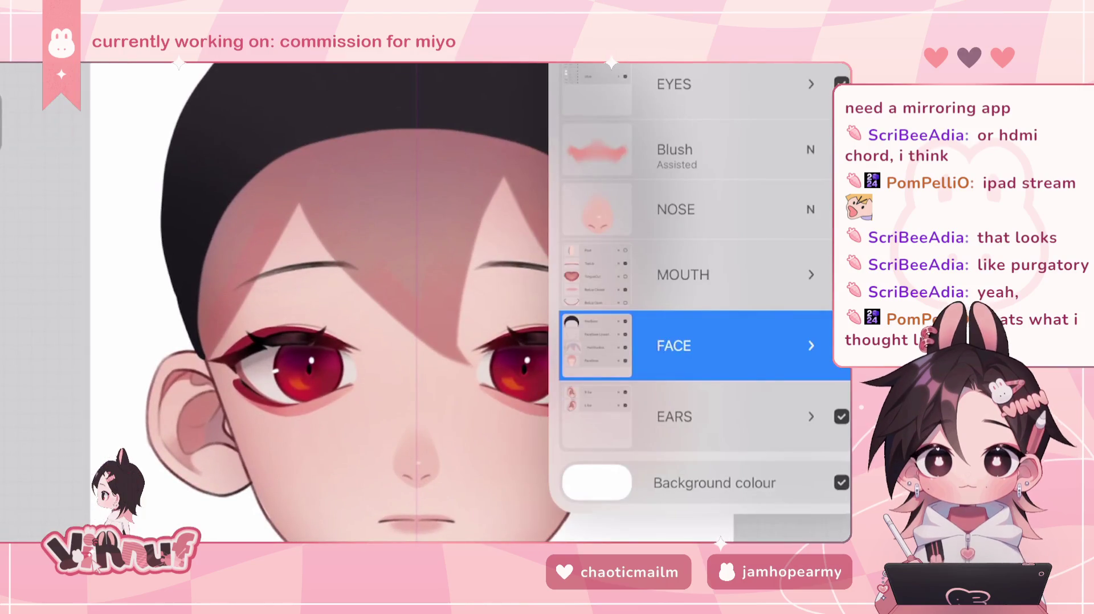
left_click(811, 274)
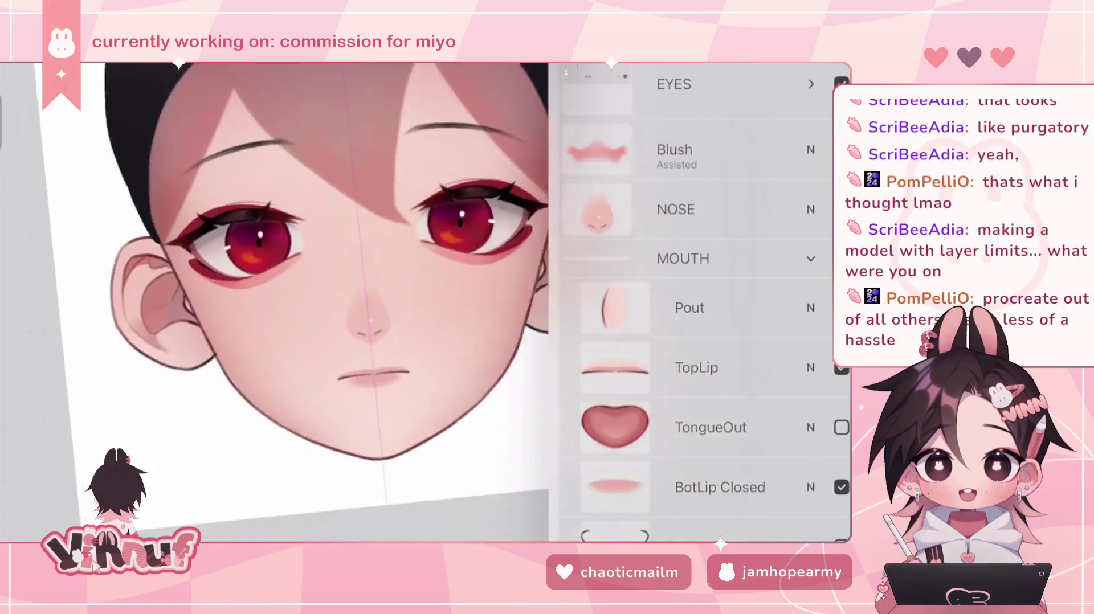
scroll(319, 302, "down", 3)
left_click_drag(320, 357, 324, 391)
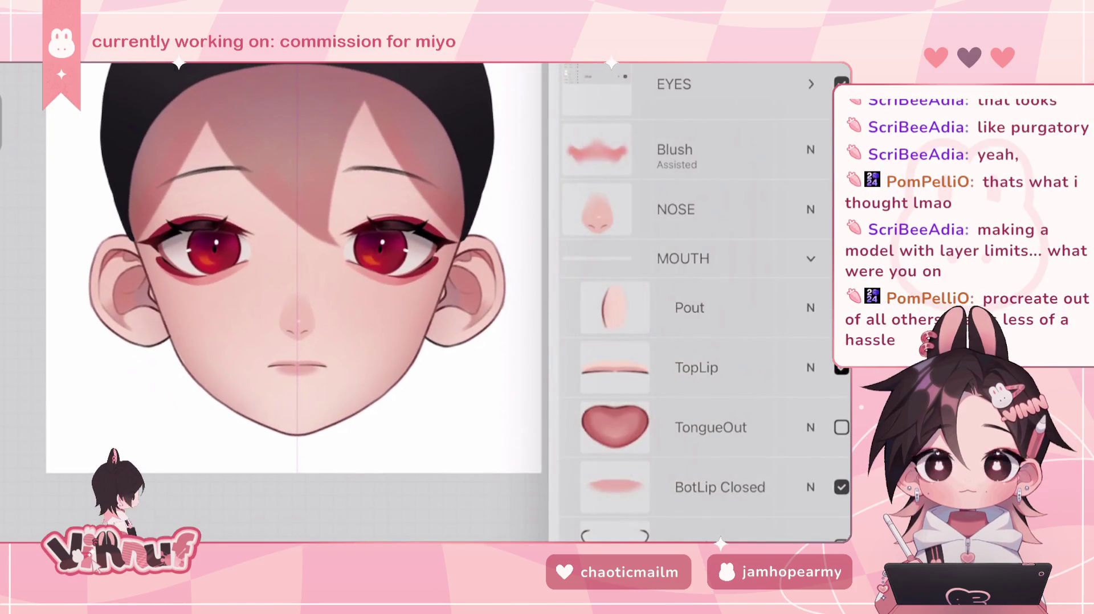
left_click(842, 427)
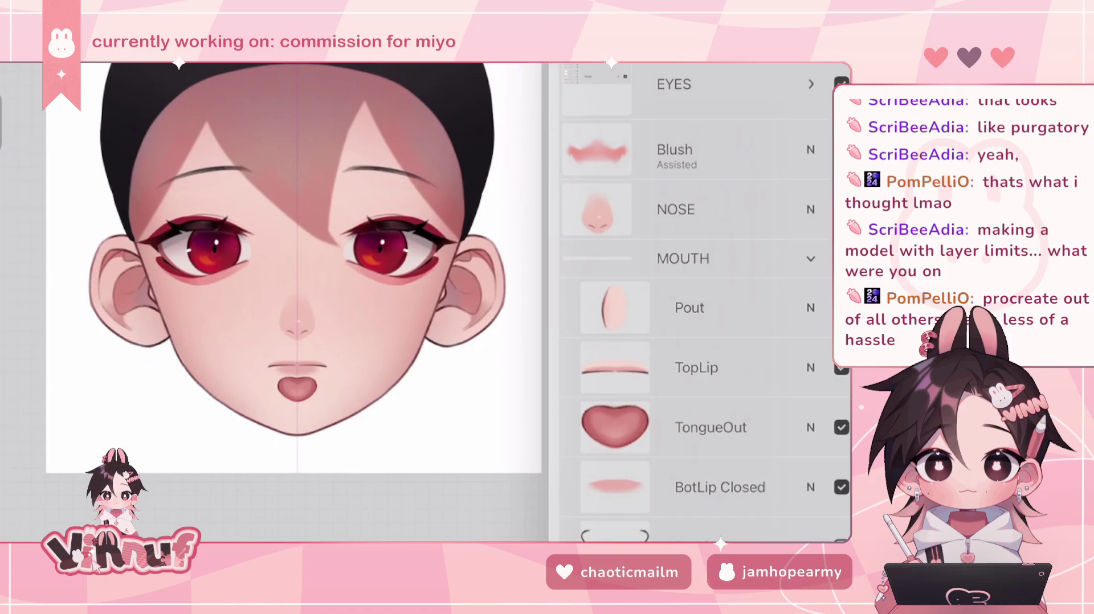
left_click(842, 538)
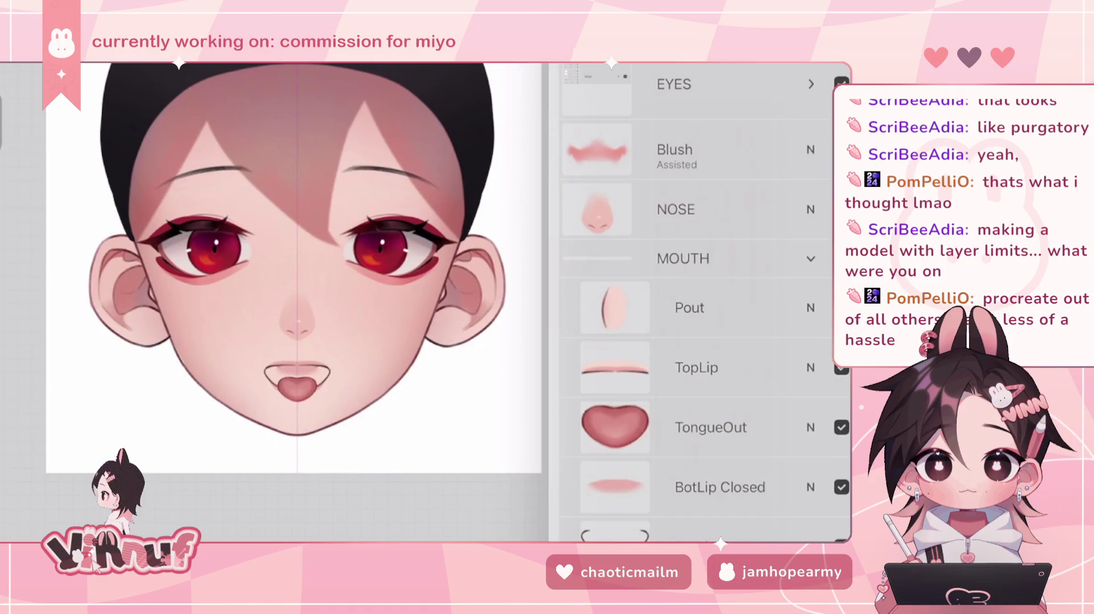
scroll(701, 301, "down", 5)
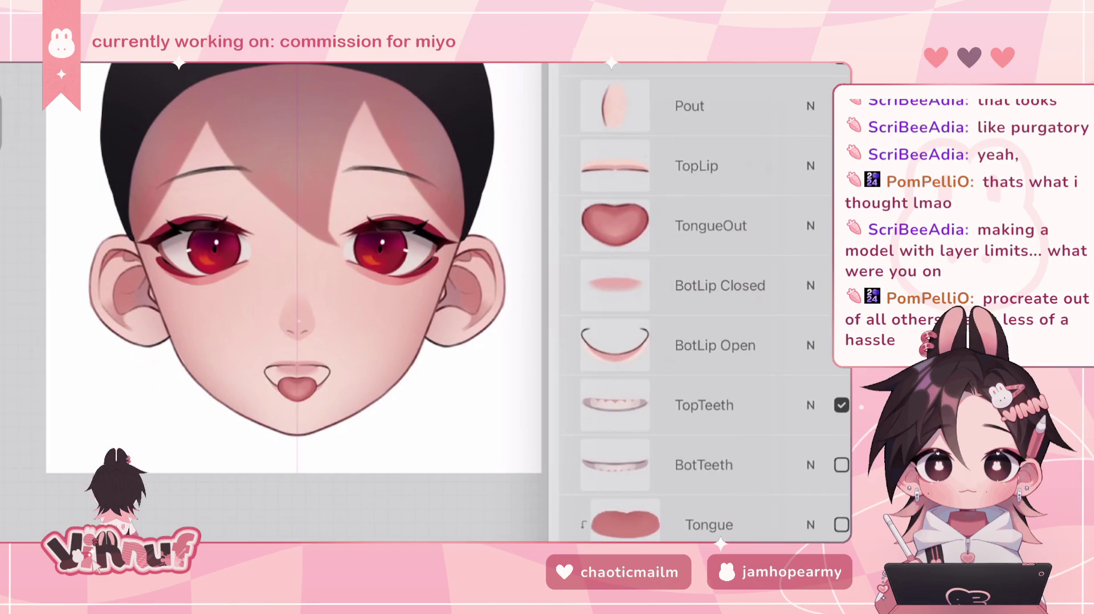
left_click(841, 524)
scroll(700, 302, "down", 3)
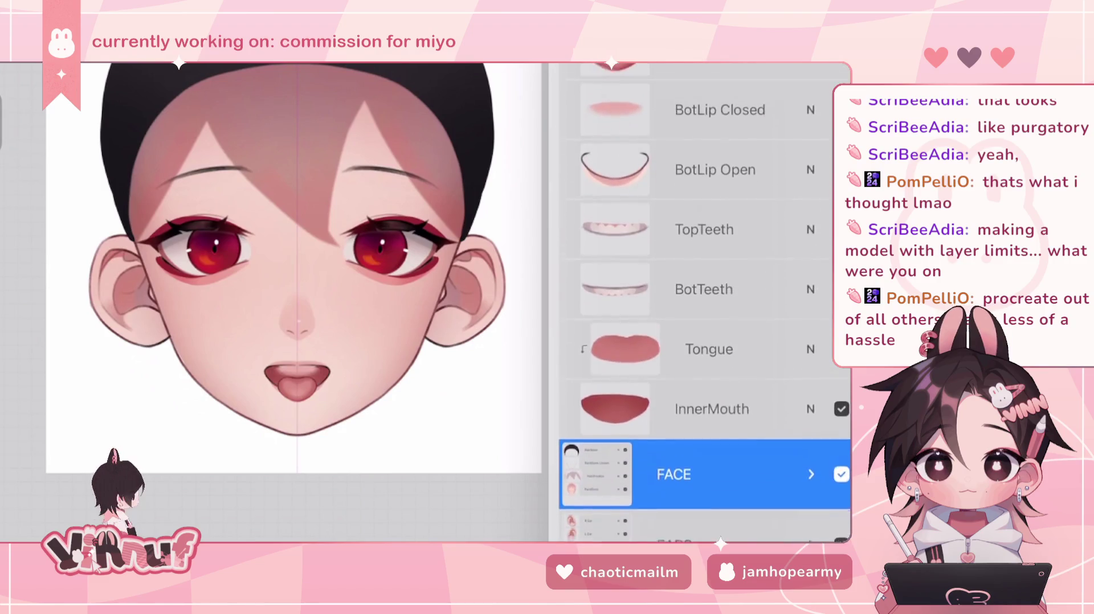
scroll(701, 302, "up", 8)
scroll(701, 301, "down", 2)
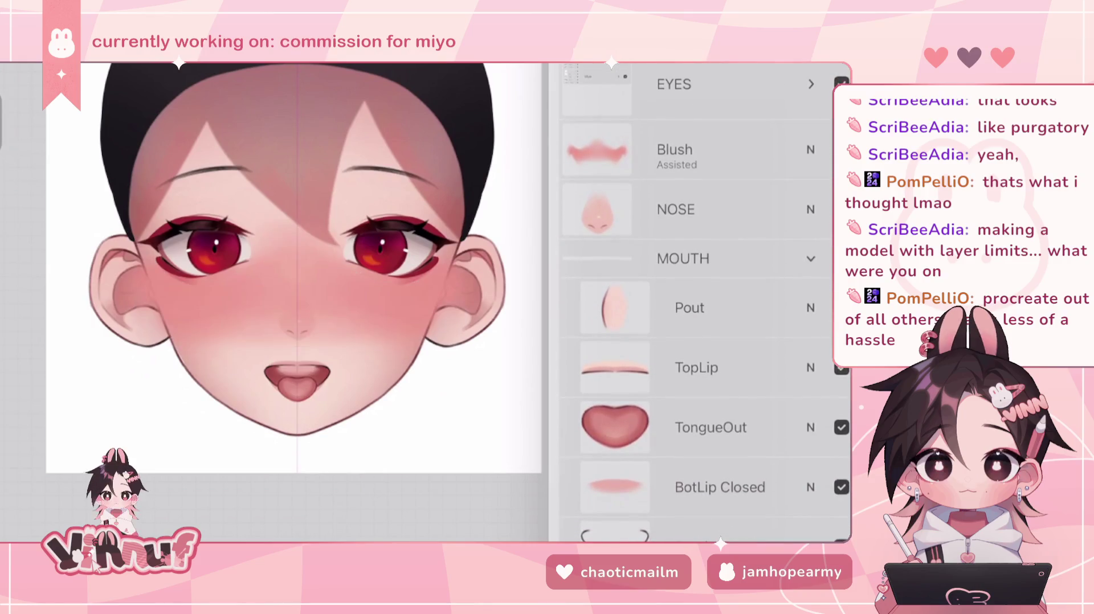
left_click(841, 368)
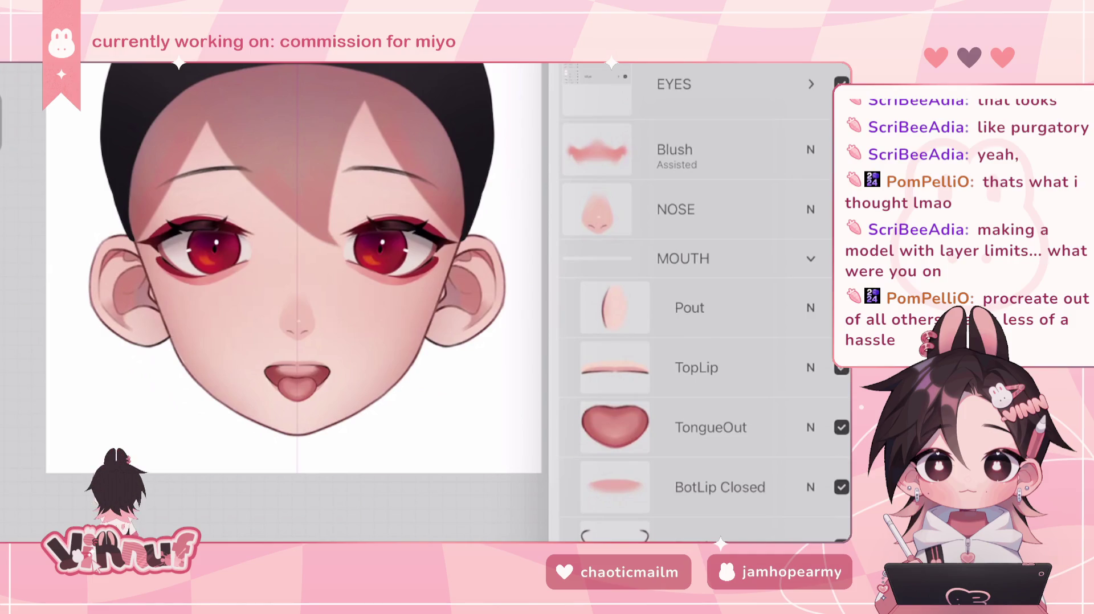
scroll(704, 302, "down", 10)
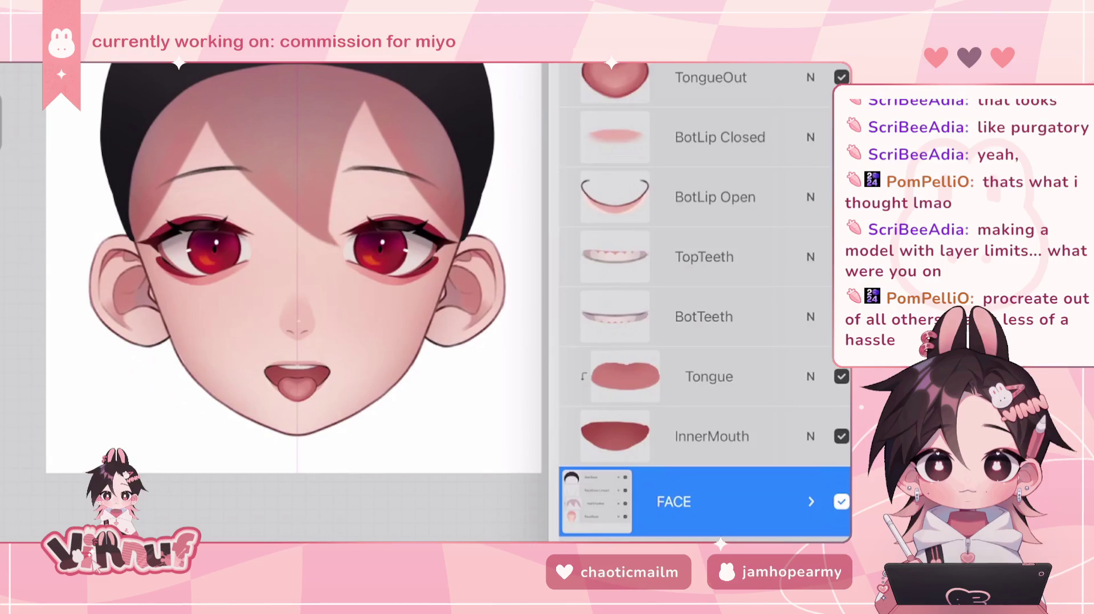
scroll(705, 302, "down", 2)
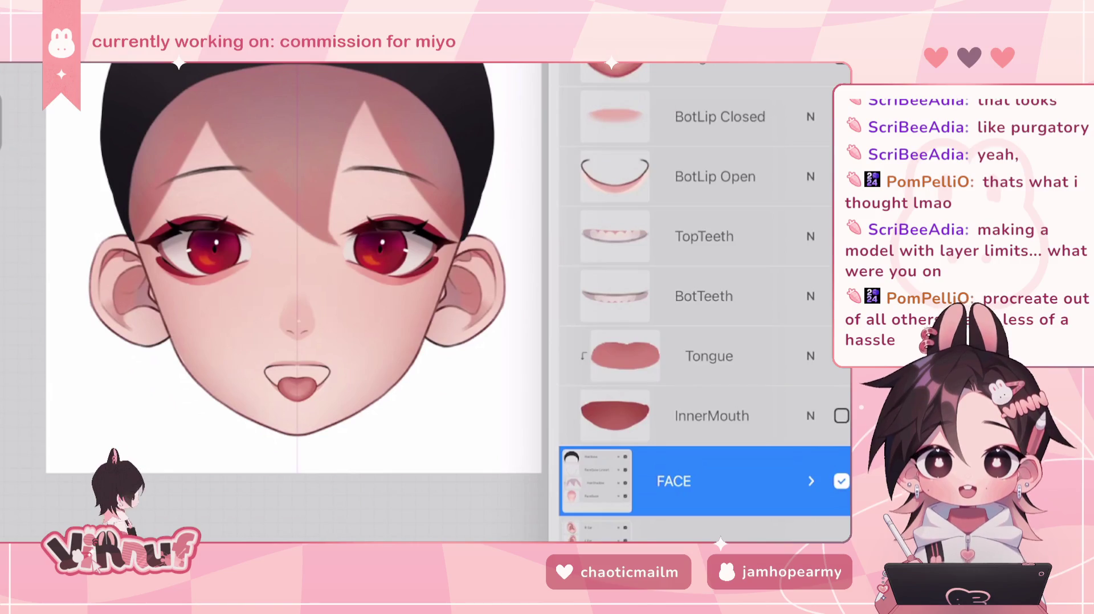
scroll(705, 302, "up", 5)
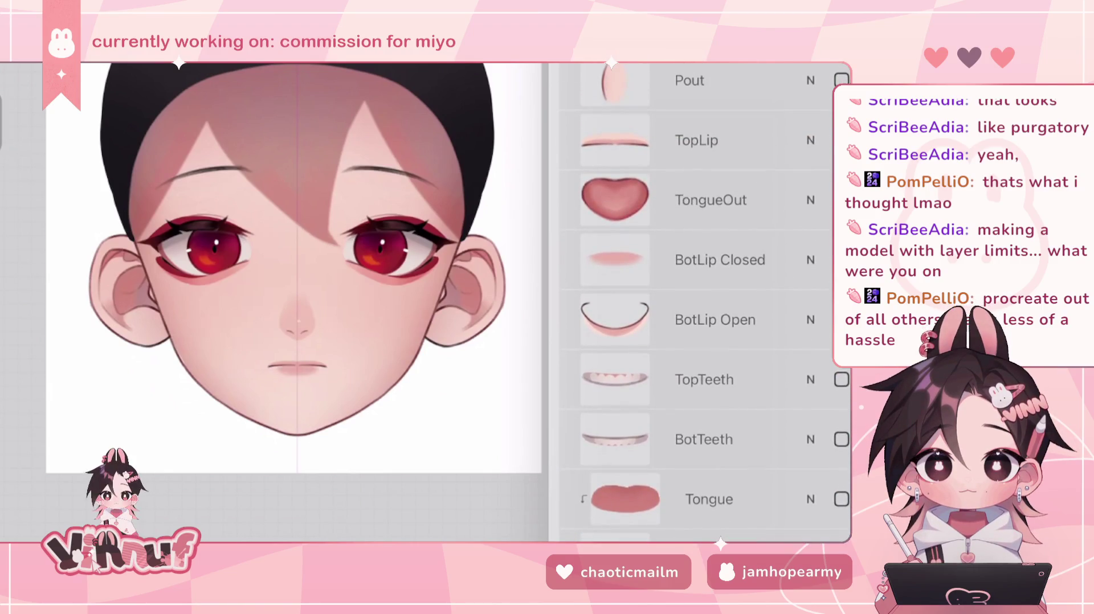
scroll(705, 302, "up", 5)
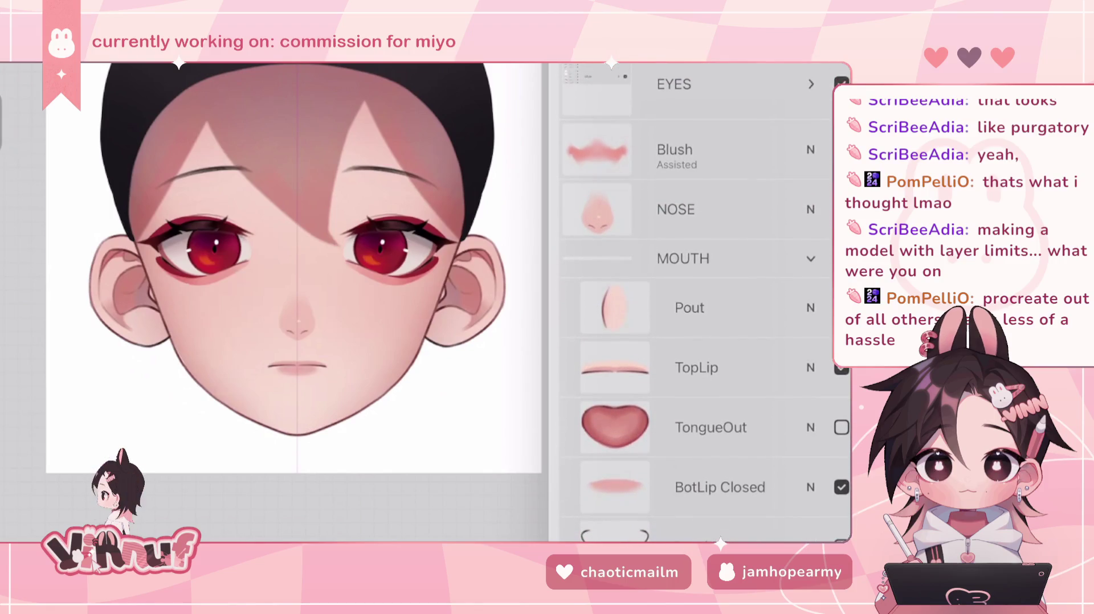
left_click(810, 259)
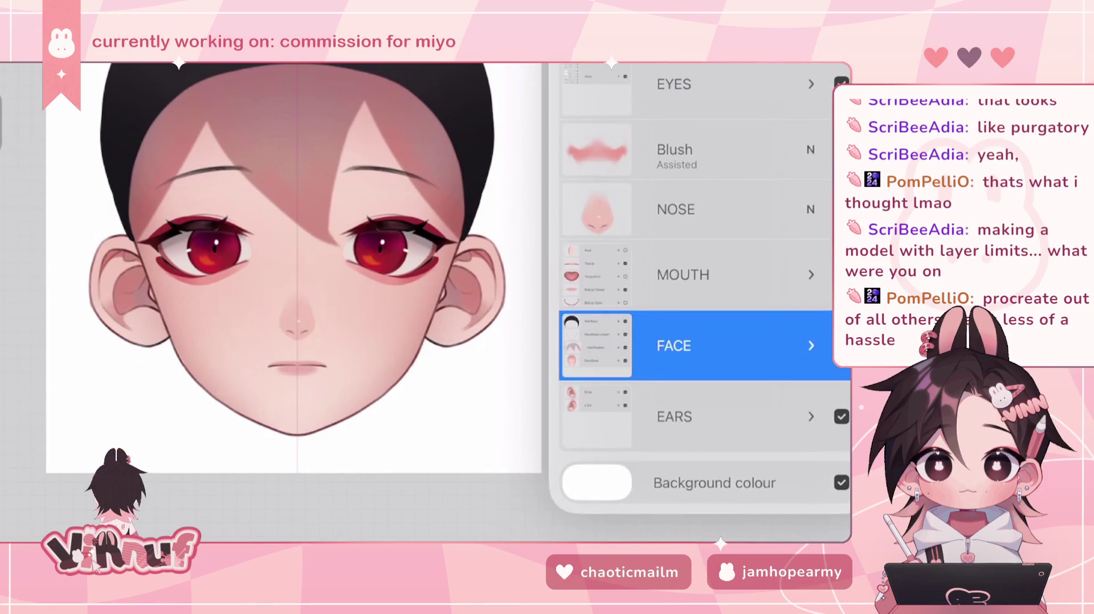
left_click(810, 84)
- Expand REye to review the right-eye layers, then collapse both REye and EYES
left_click(810, 117)
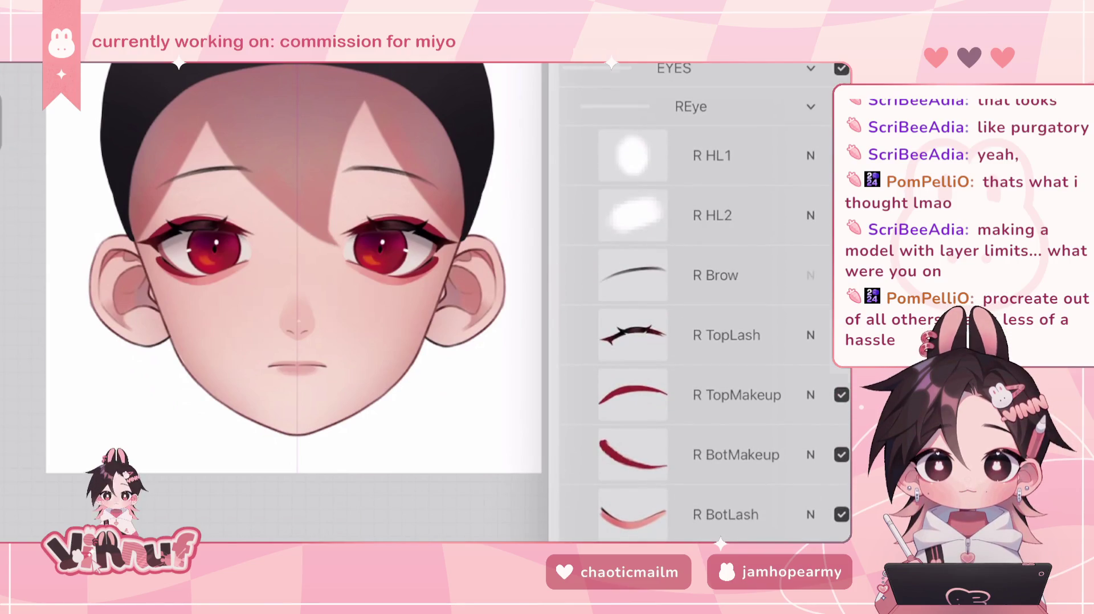
scroll(695, 302, "down", 1)
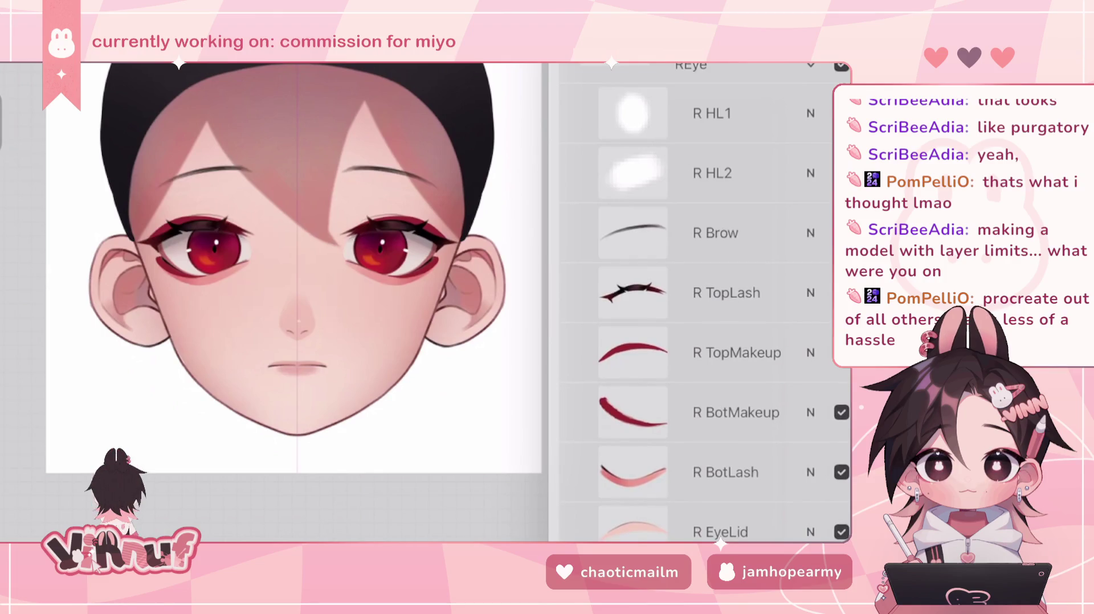
scroll(695, 302, "down", 5)
scroll(694, 302, "up", 5)
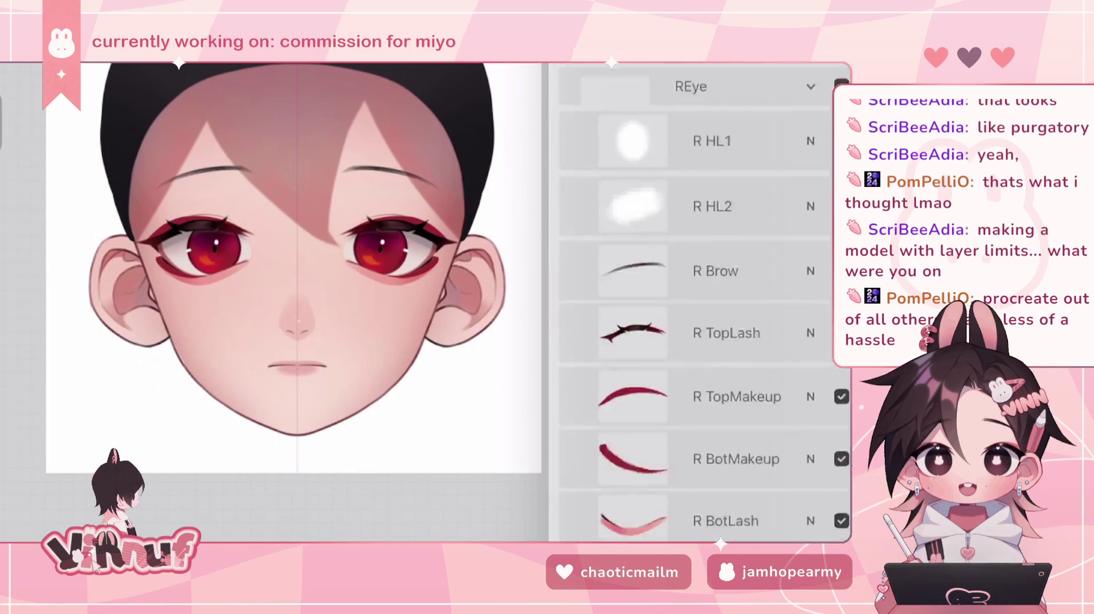
scroll(695, 301, "up", 1)
left_click(810, 107)
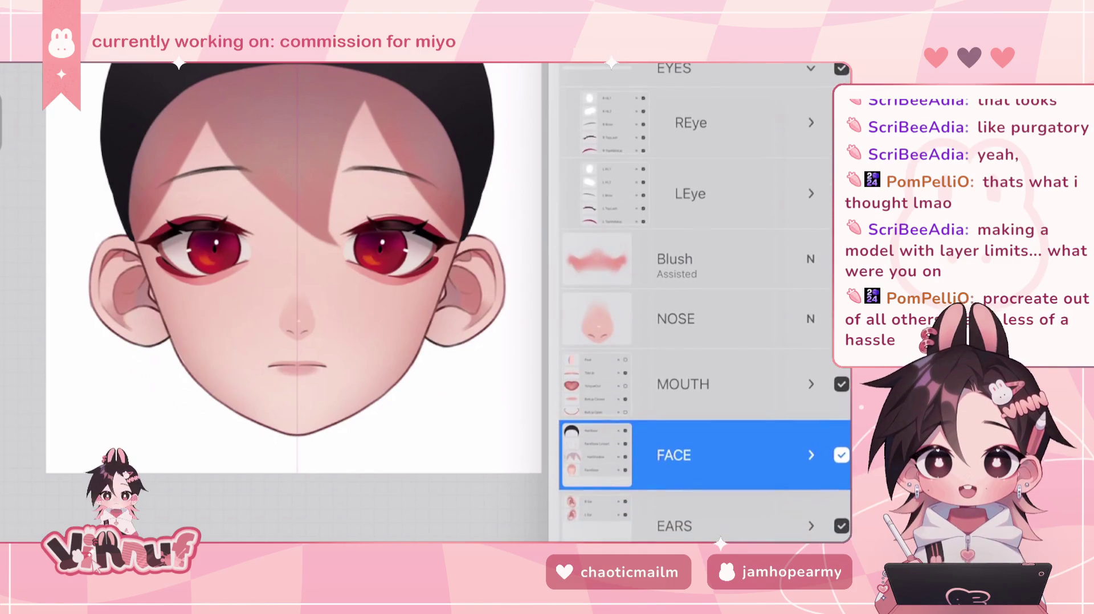
left_click(810, 69)
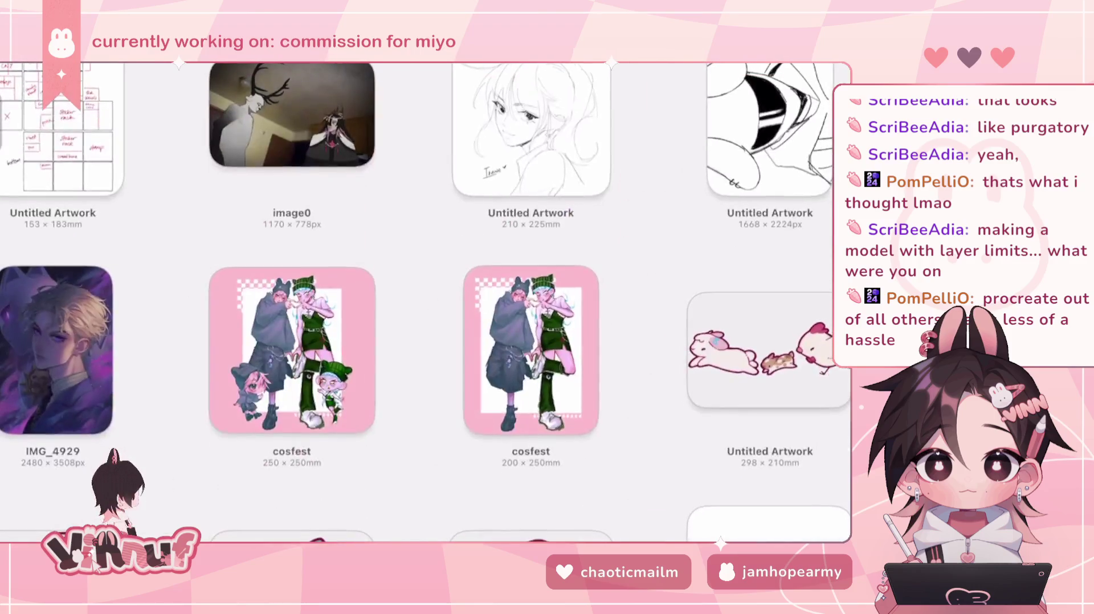
- Open the commission 52 stack and scroll through its artworks
scroll(427, 302, "down", 10)
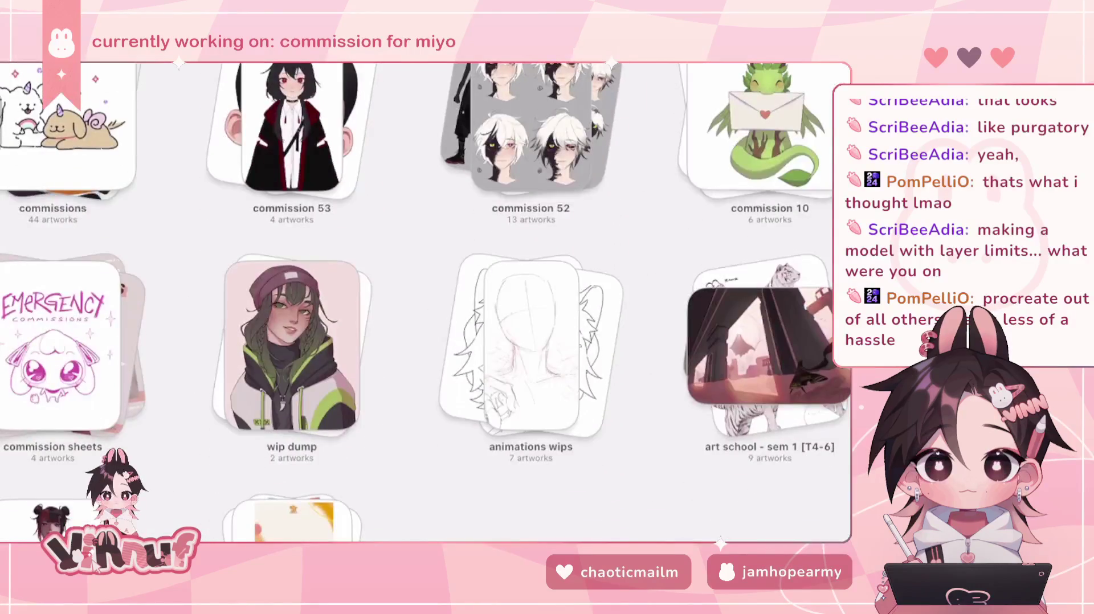
left_click(530, 131)
scroll(425, 302, "down", 5)
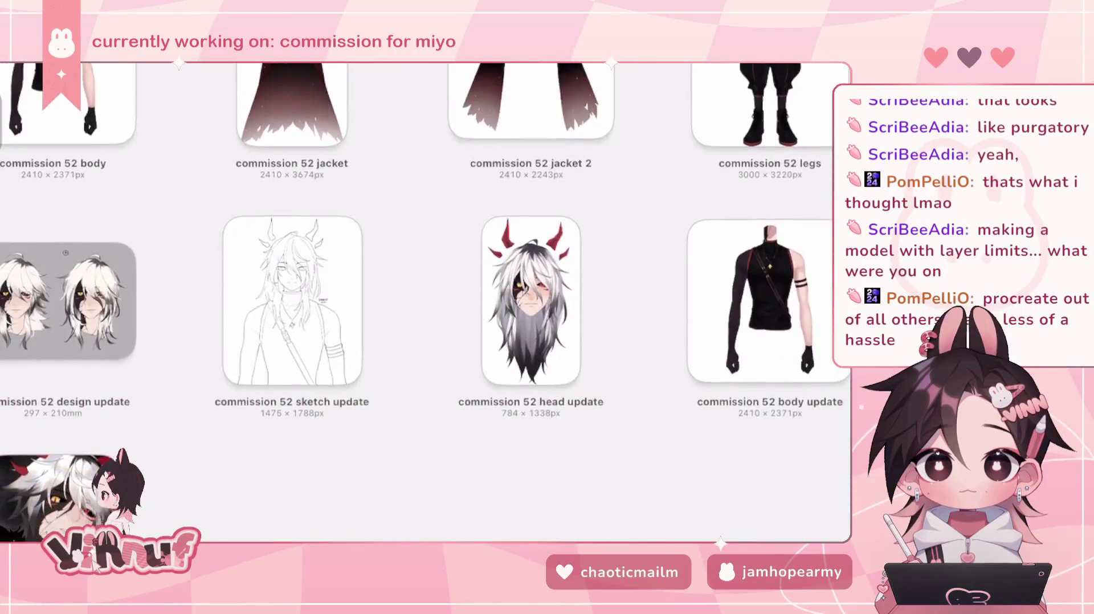
scroll(424, 302, "up", 2)
scroll(424, 301, "down", 2)
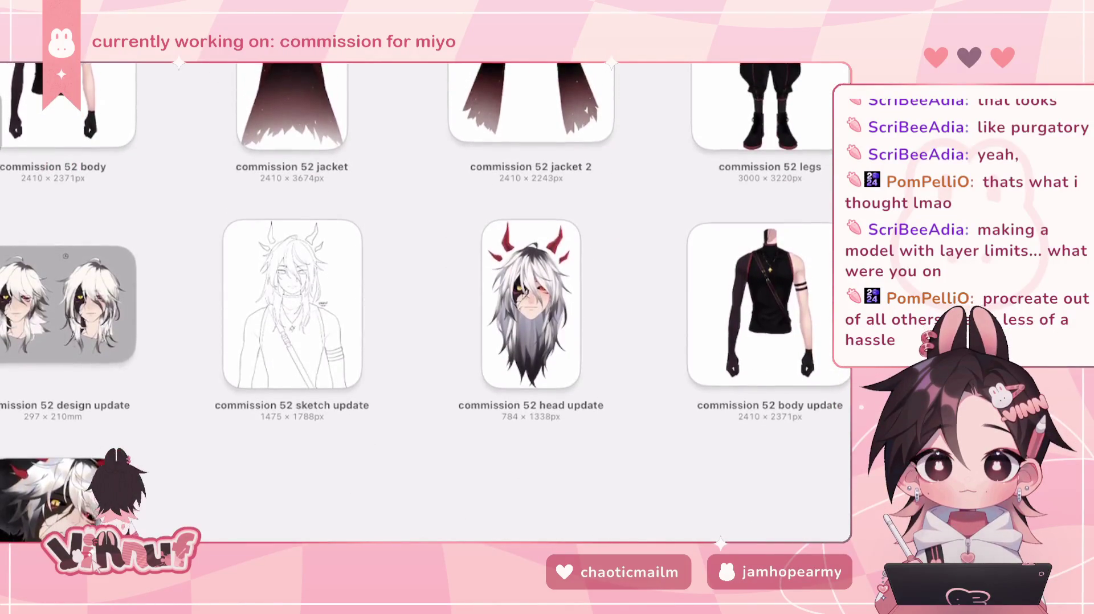
scroll(425, 302, "up", 3)
scroll(424, 302, "down", 3)
scroll(425, 302, "up", 3)
- Open the commission 52 design sheet with the four head sketches
scroll(425, 301, "up", 3)
scroll(424, 301, "up", 1)
scroll(424, 302, "down", 5)
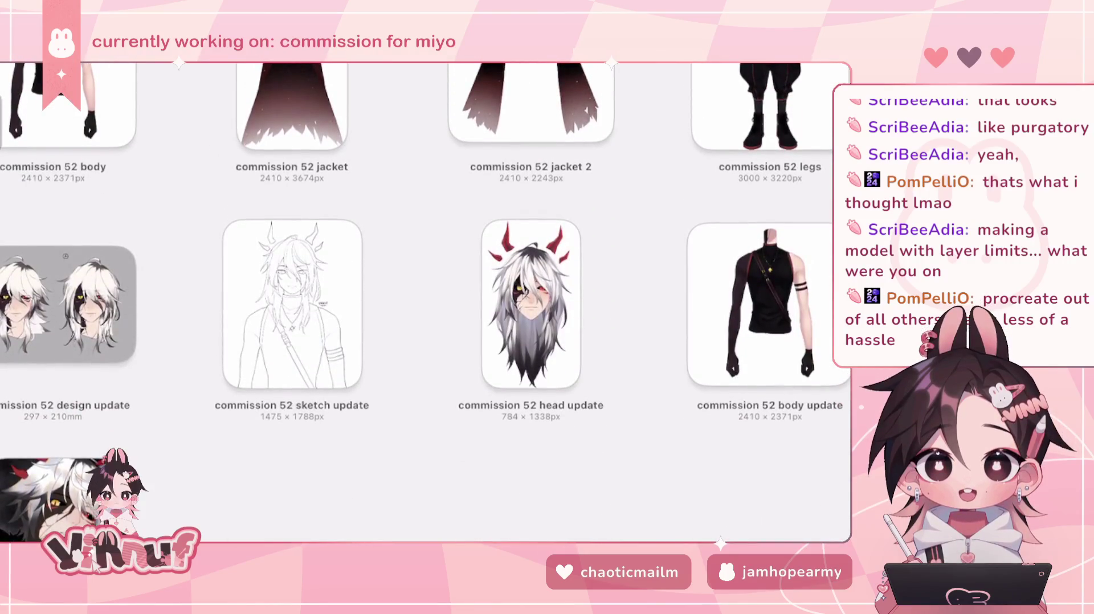
scroll(424, 302, "up", 5)
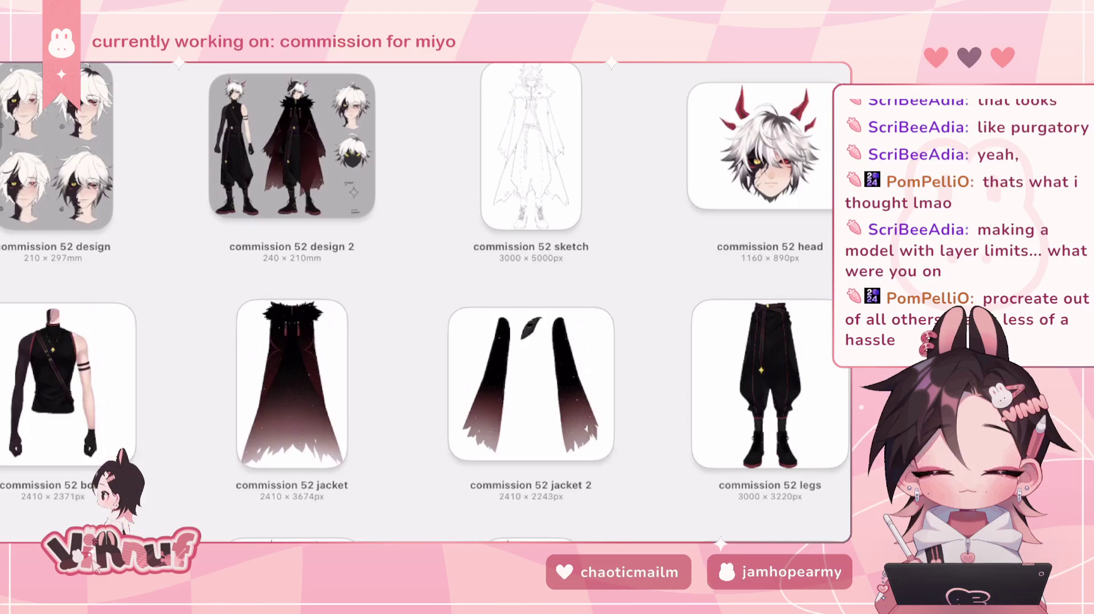
scroll(424, 302, "down", 1)
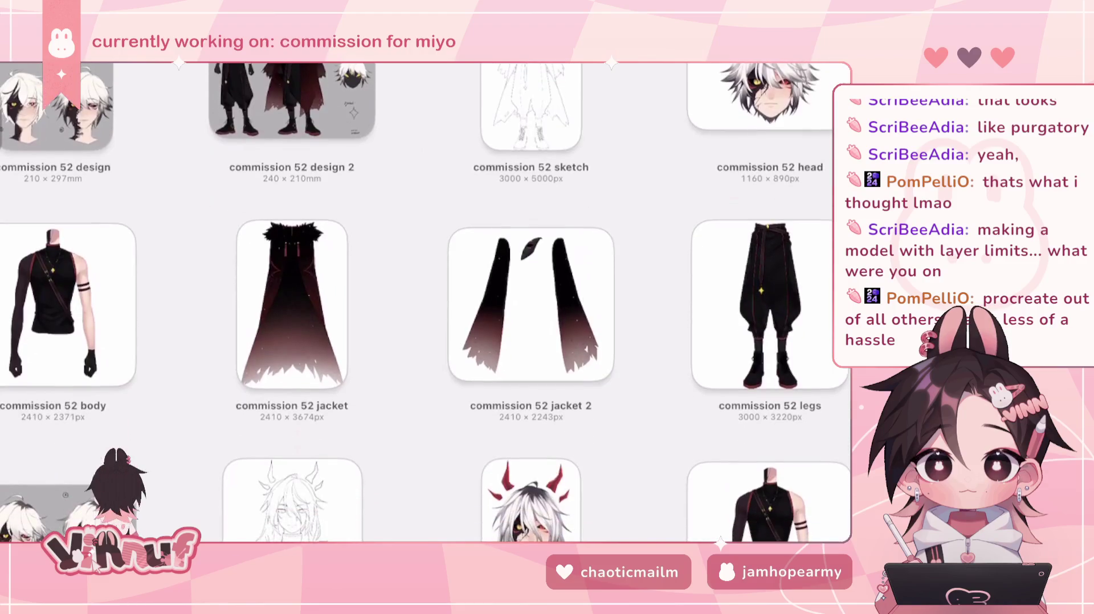
scroll(424, 302, "up", 1)
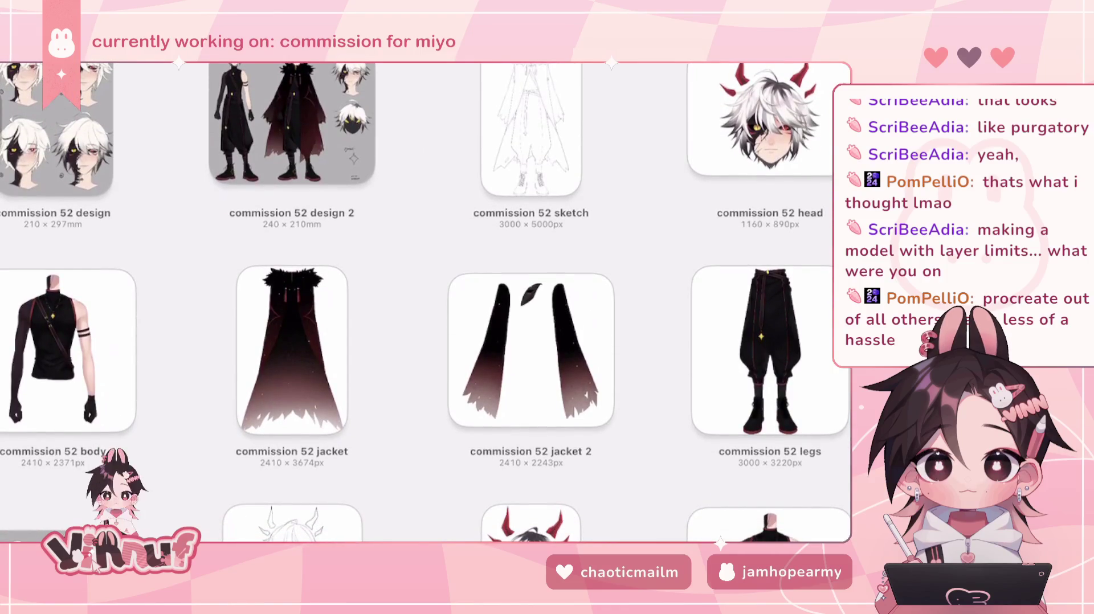
left_click(57, 131)
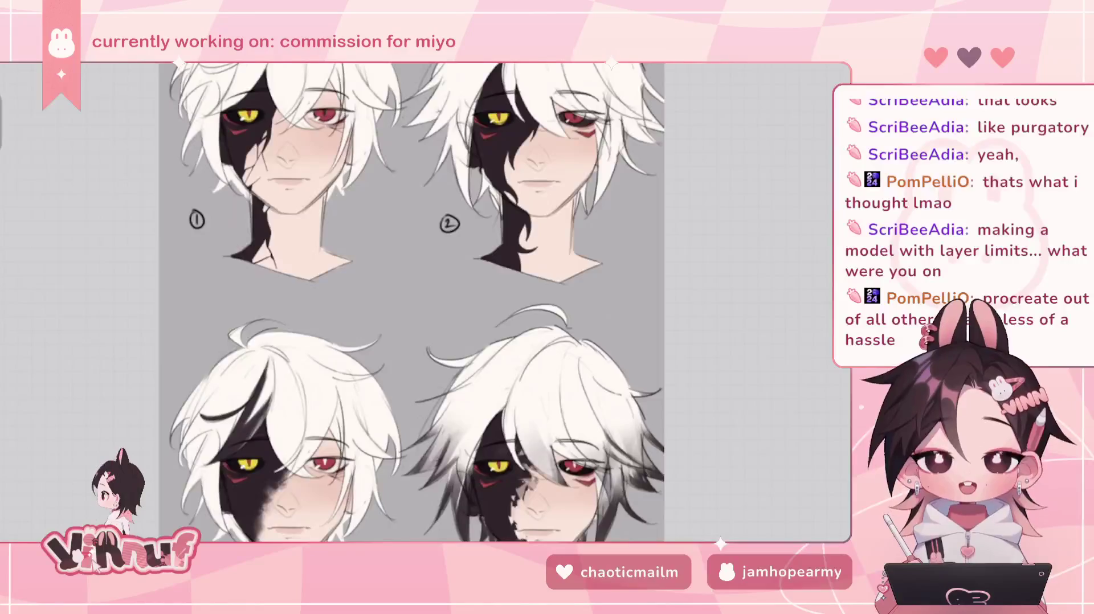
- Show the design's layer groups, then hide the layer list again
key("l")
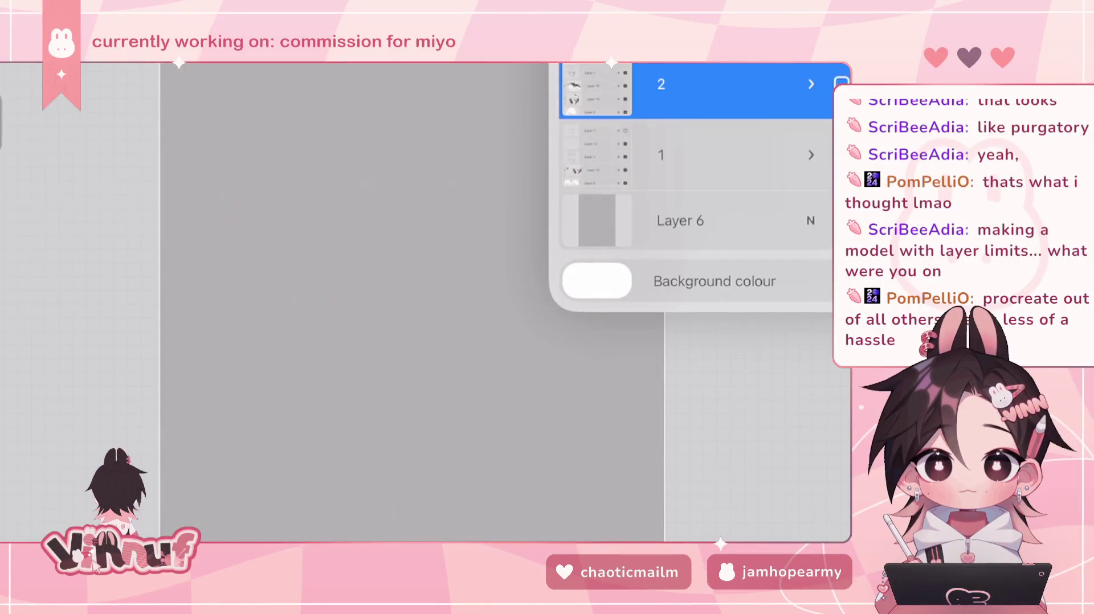
key("l")
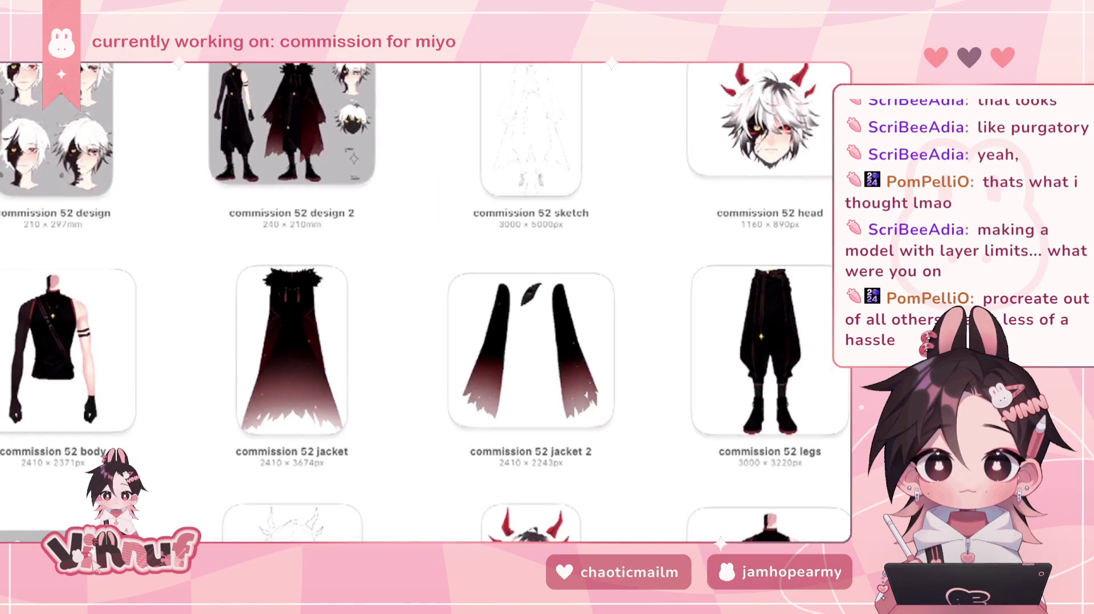
- View the dark head artwork full-size from the gallery
scroll(424, 302, "down", 5)
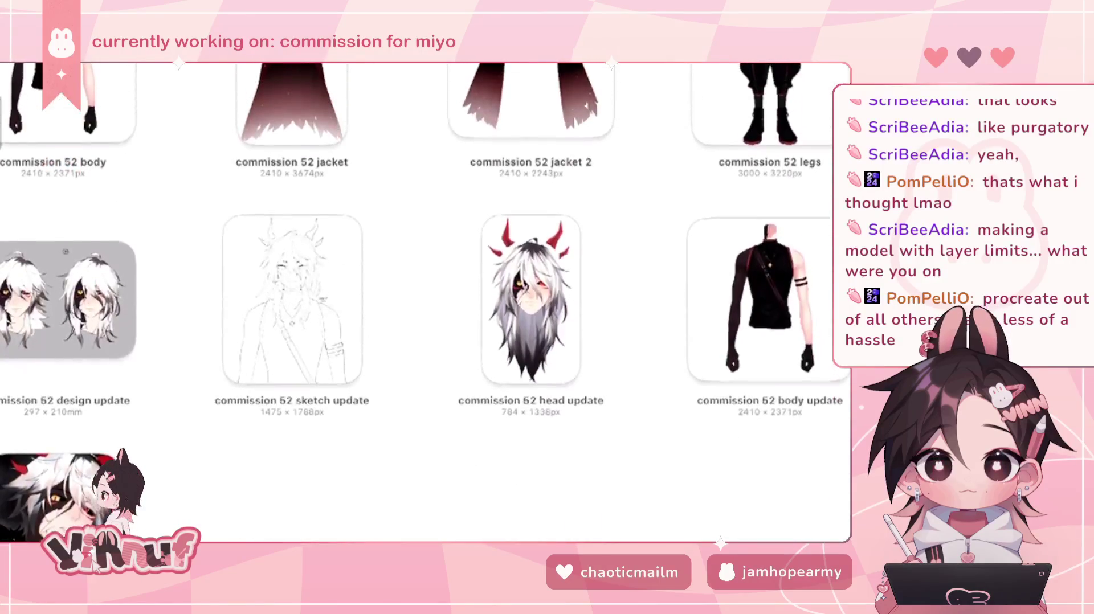
left_click(46, 484)
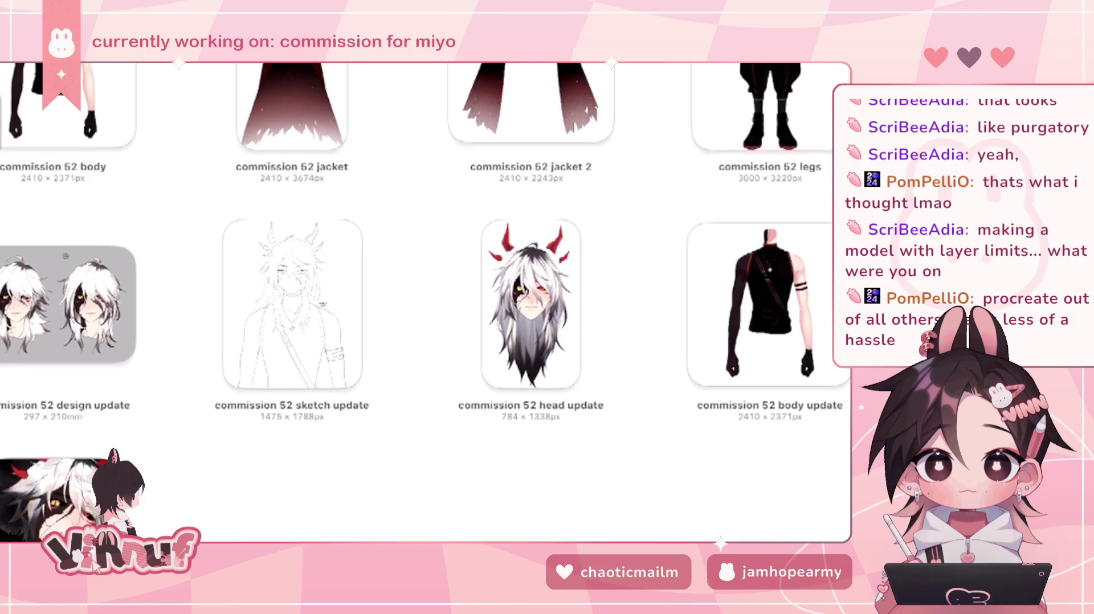
scroll(424, 302, "up", 10)
scroll(425, 302, "down", 4)
scroll(424, 302, "up", 5)
scroll(425, 302, "down", 6)
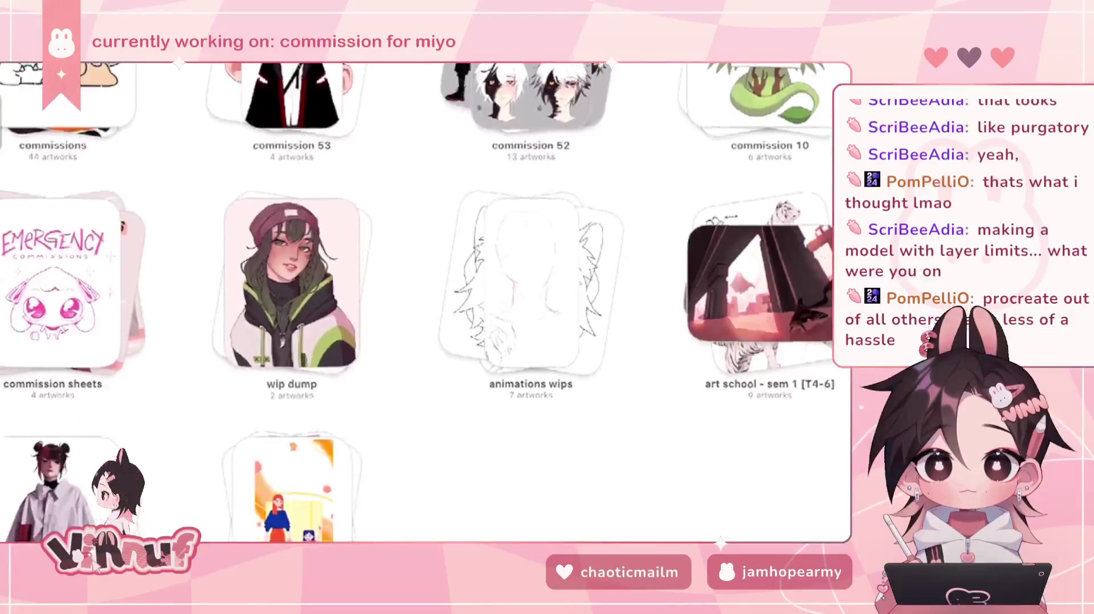
scroll(424, 302, "up", 4)
- Find the animations wips stack and open the lenwi line-art sketch
scroll(424, 302, "up", 4)
scroll(425, 302, "up", 2)
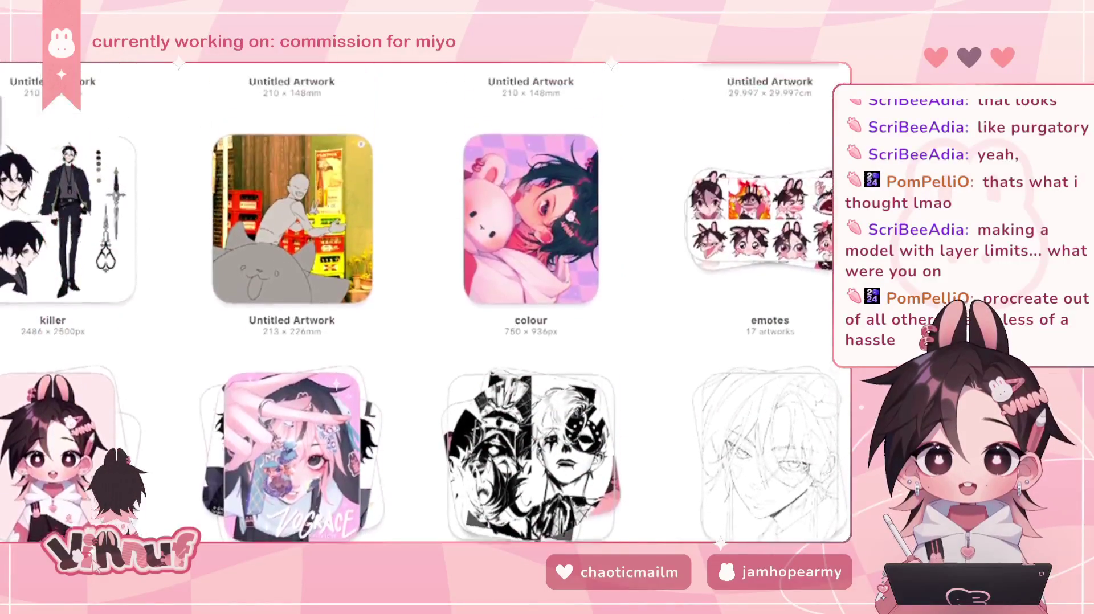
scroll(424, 302, "up", 3)
scroll(425, 301, "up", 4)
scroll(425, 302, "down", 3)
scroll(424, 302, "down", 6)
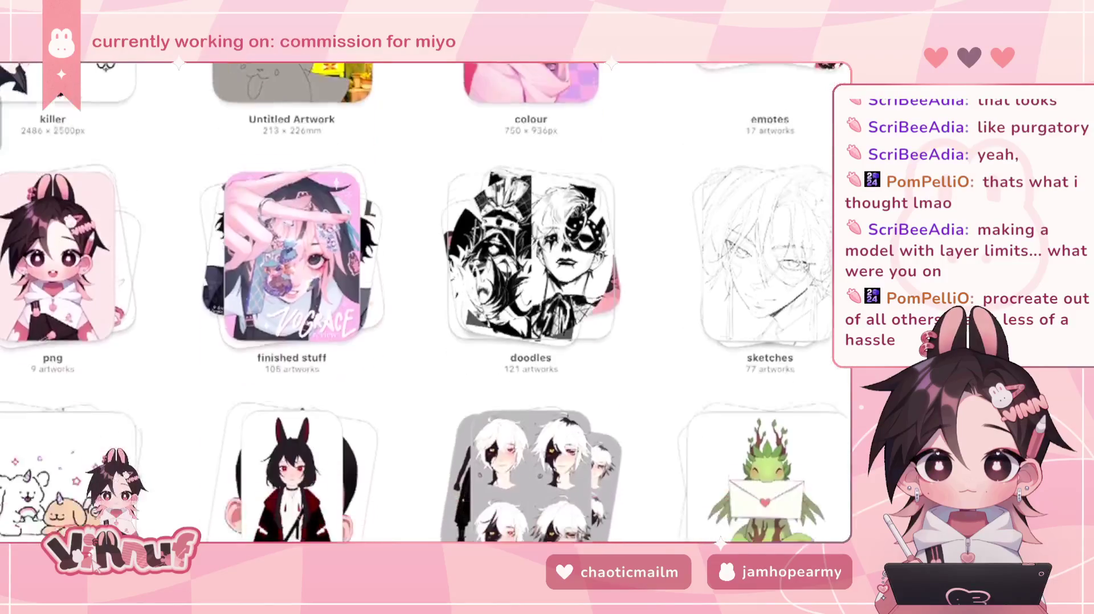
scroll(424, 302, "down", 2)
scroll(424, 302, "down", 3)
scroll(424, 302, "down", 3)
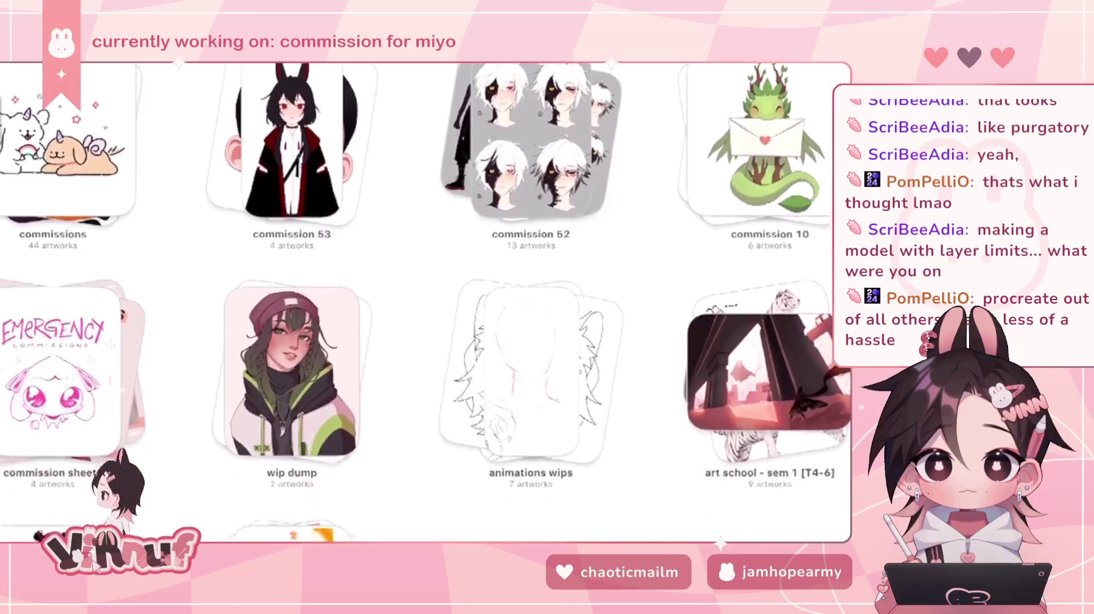
scroll(425, 302, "down", 1)
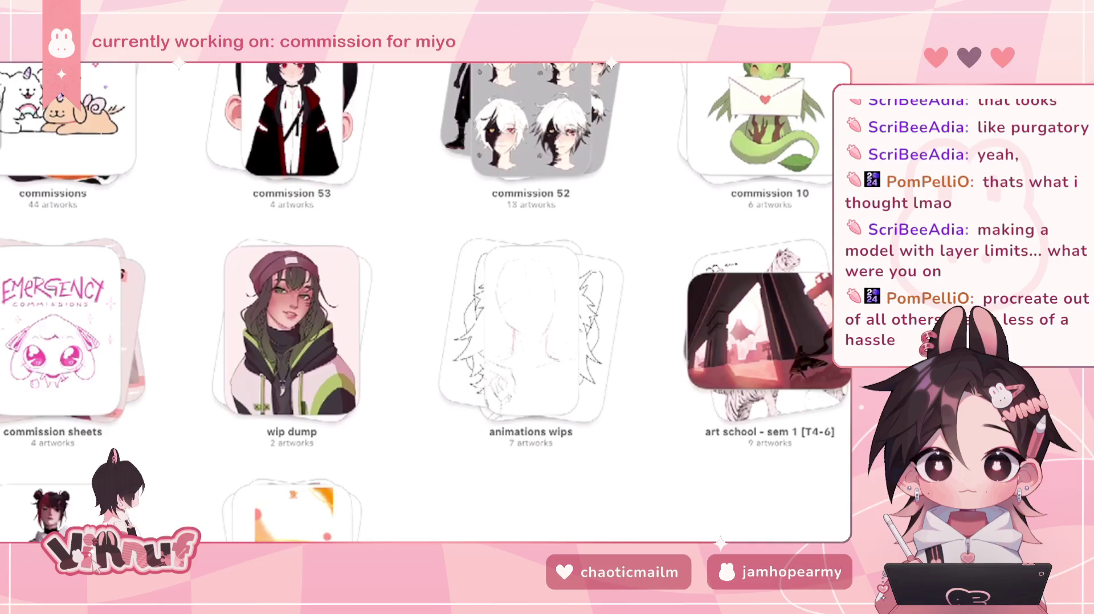
left_click(531, 331)
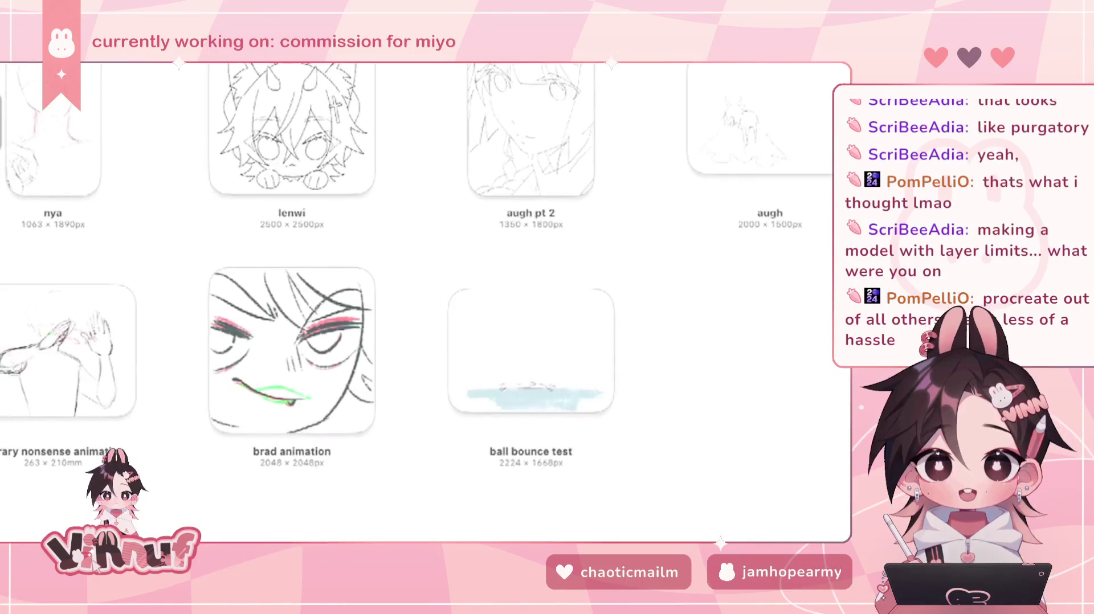
left_click(292, 130)
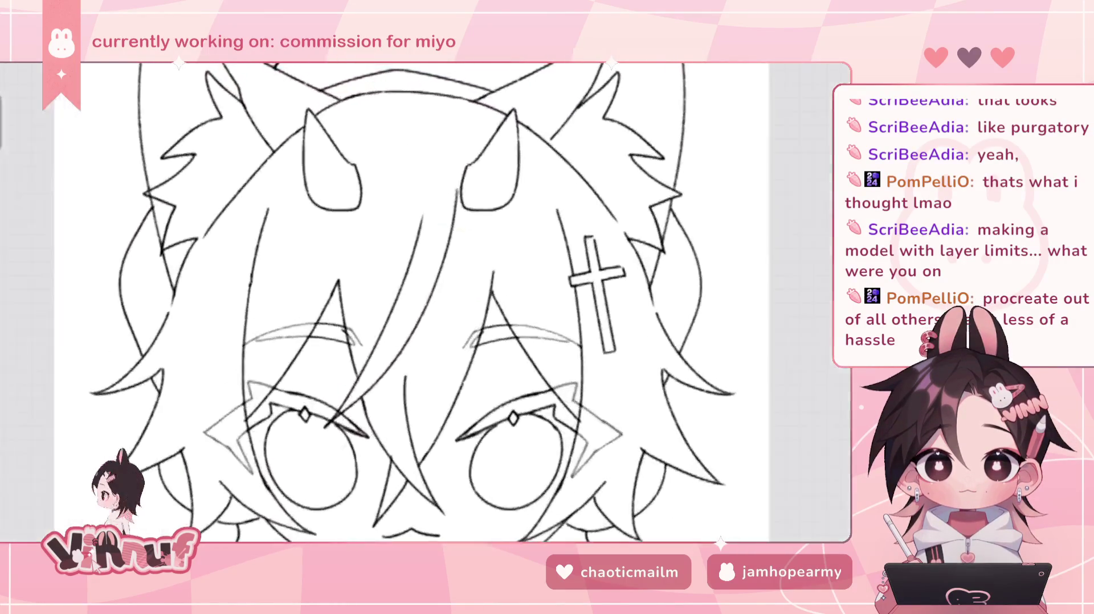
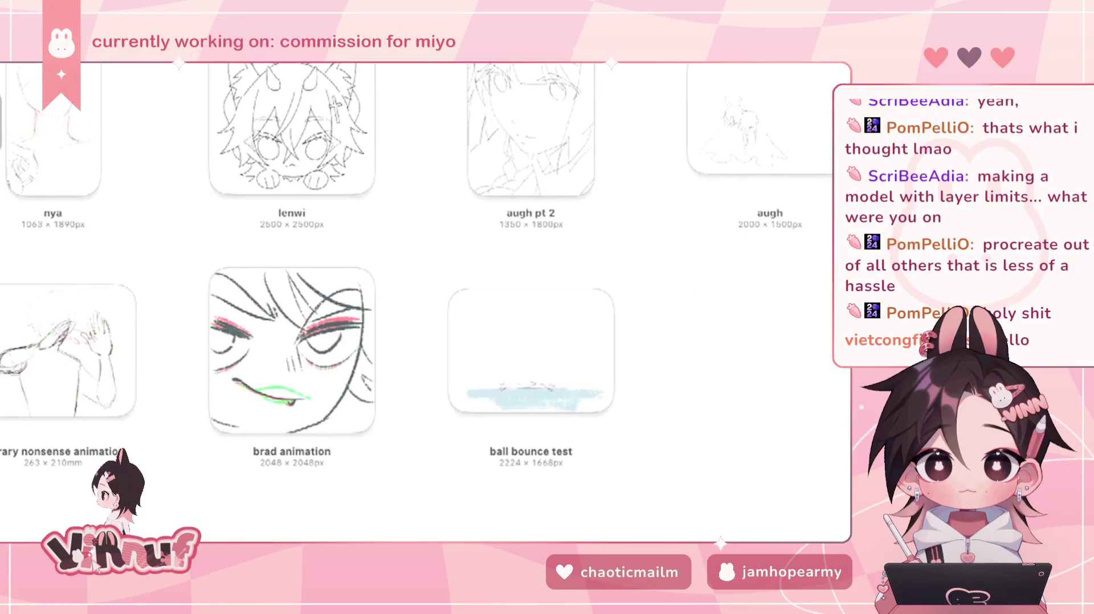
- Open the top-left Untitled Artwork, the booth layout sketch, from the gallery
scroll(417, 302, "down", 10)
scroll(417, 302, "down", 5)
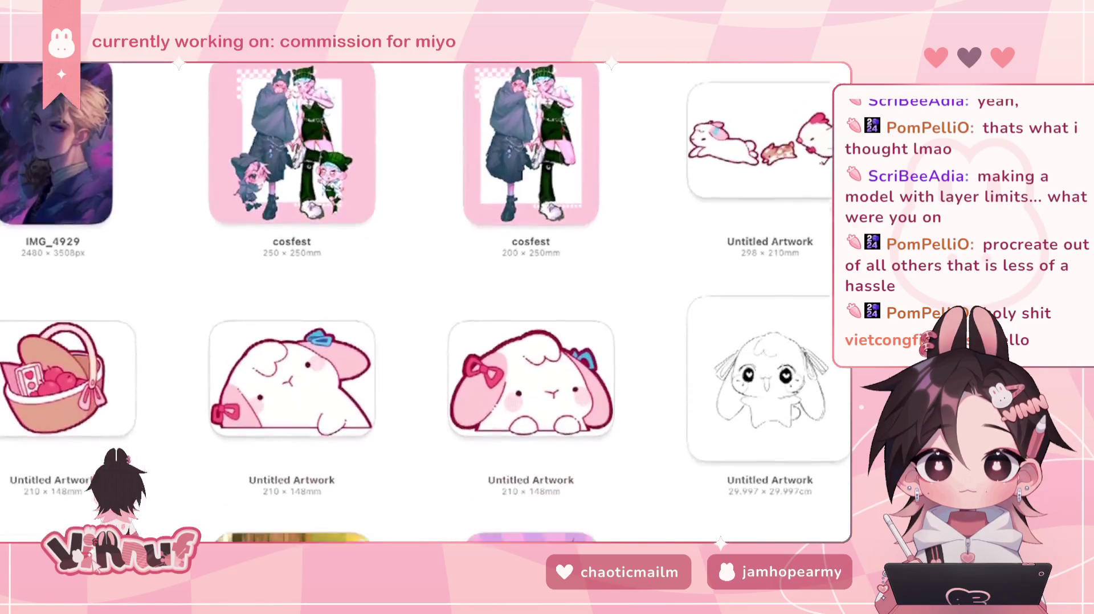
scroll(425, 302, "up", 8)
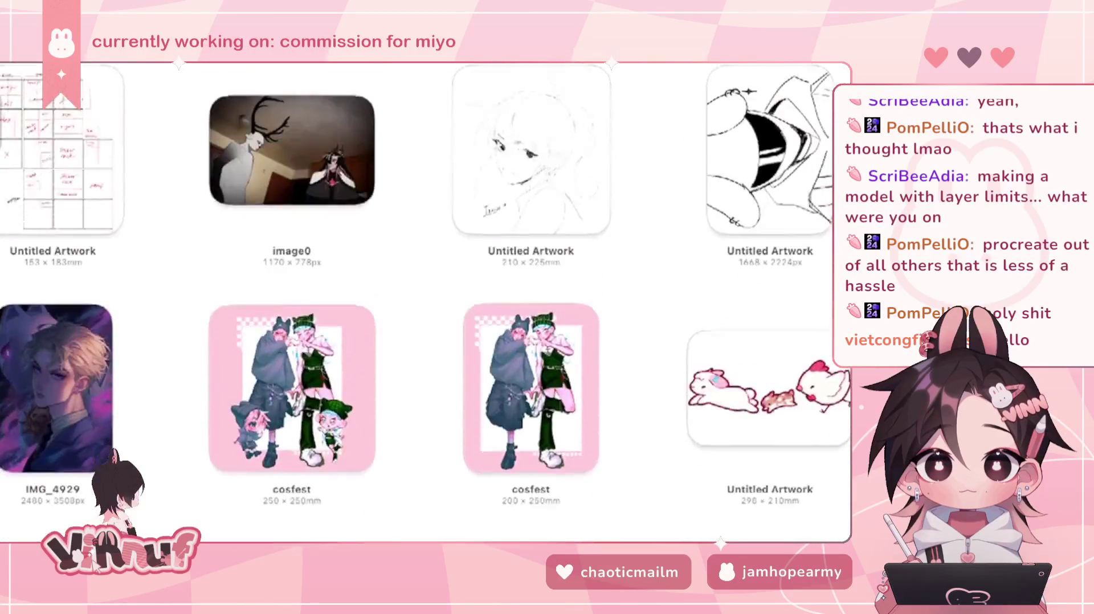
left_click(57, 143)
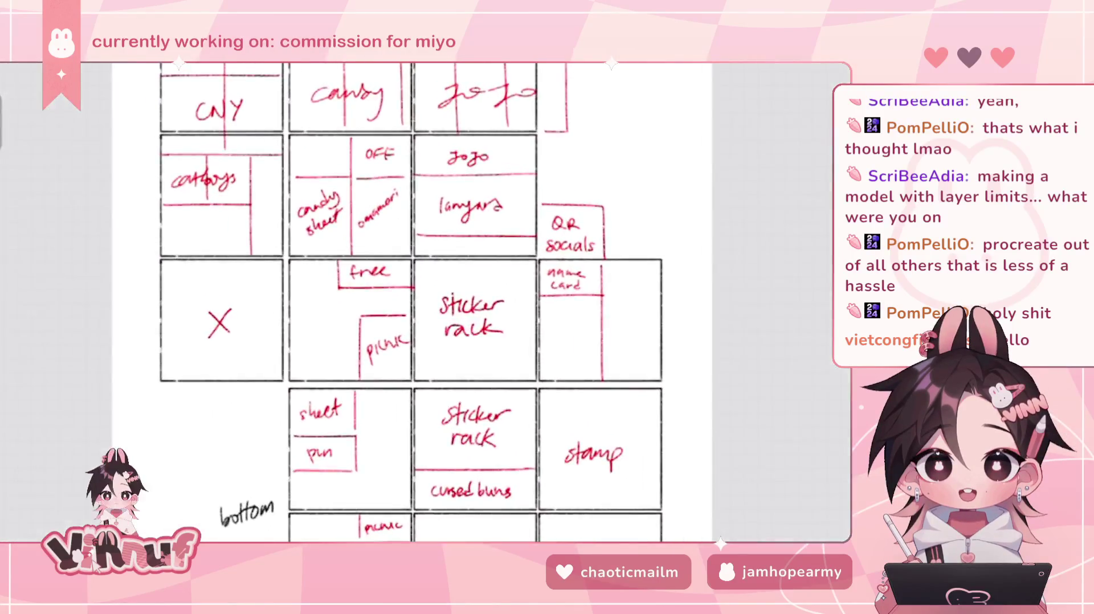
- Scroll down the gallery toward the chibi hoodie artwork
scroll(410, 302, "down", 3)
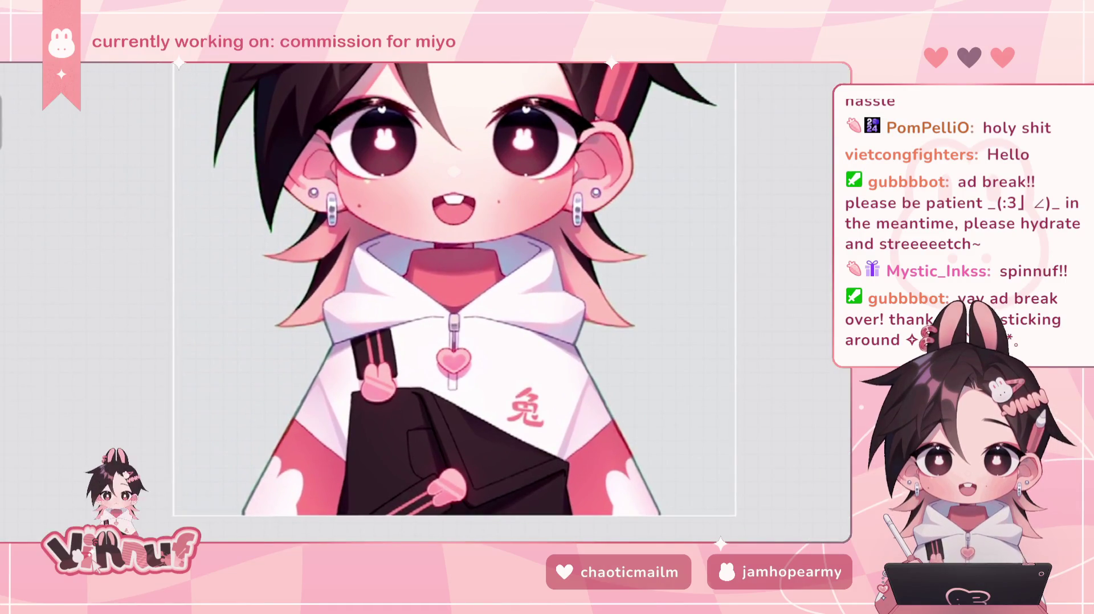
- Expand the eyes group, select the body group and pan to the pencil hair clip
scroll(704, 302, "down", 2)
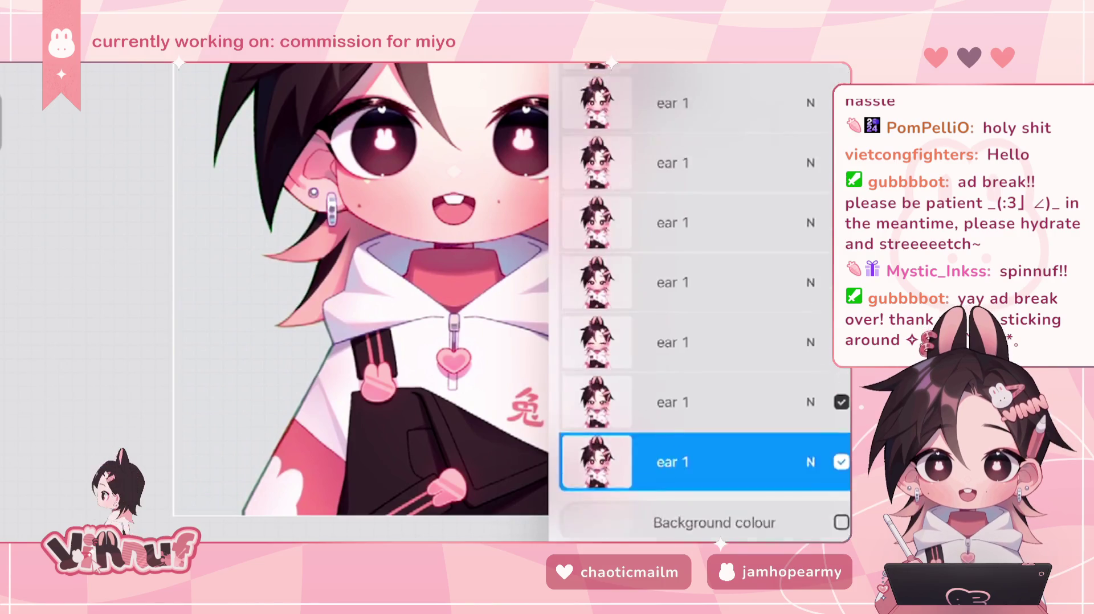
scroll(704, 302, "up", 5)
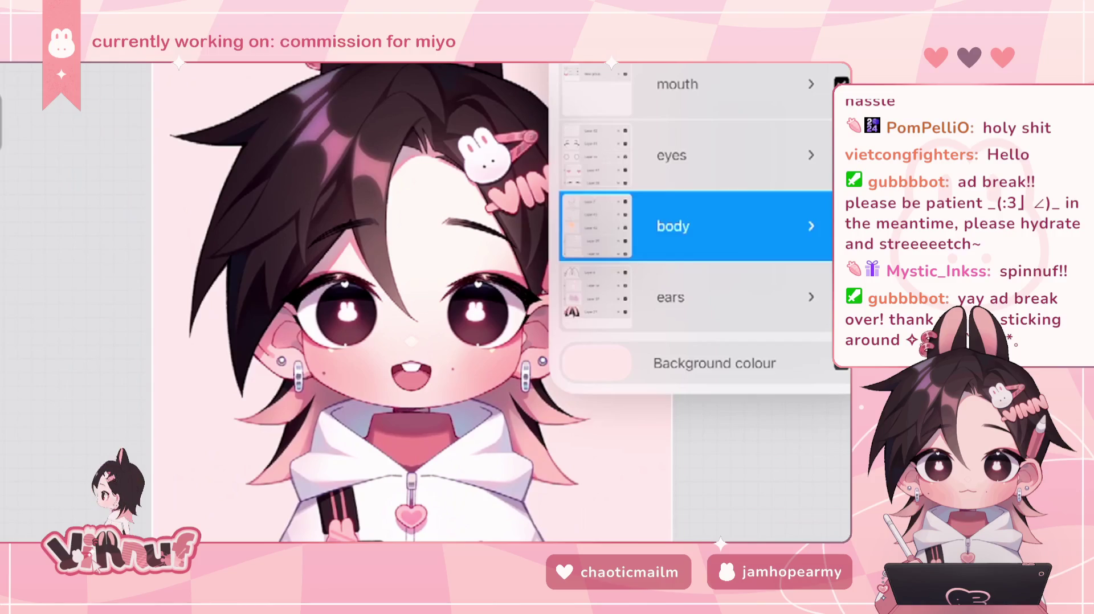
left_click(810, 155)
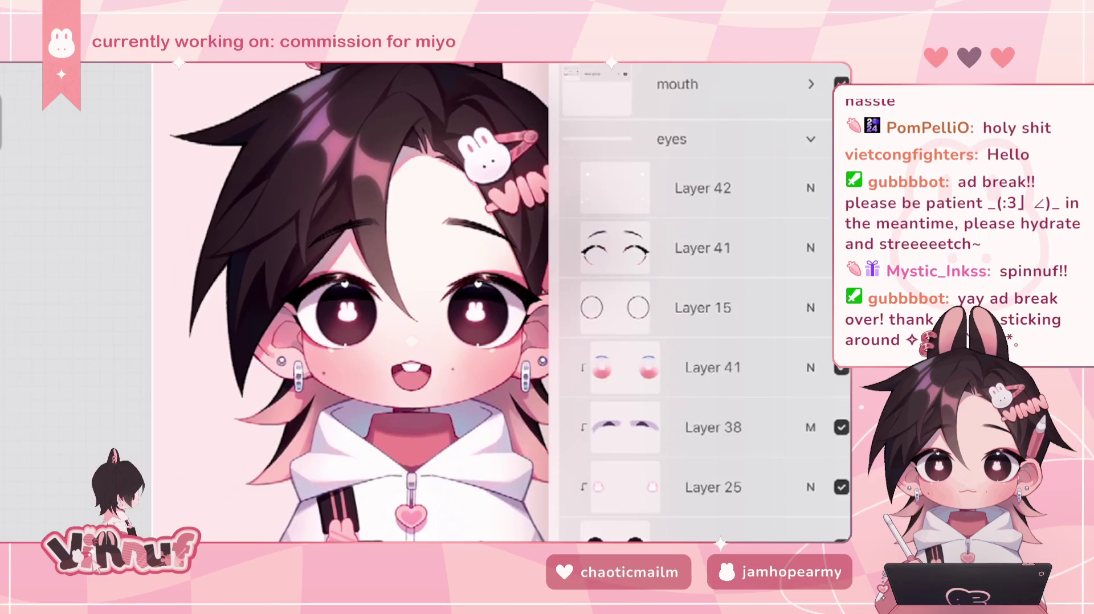
scroll(704, 308, "down", 3)
left_click(683, 455)
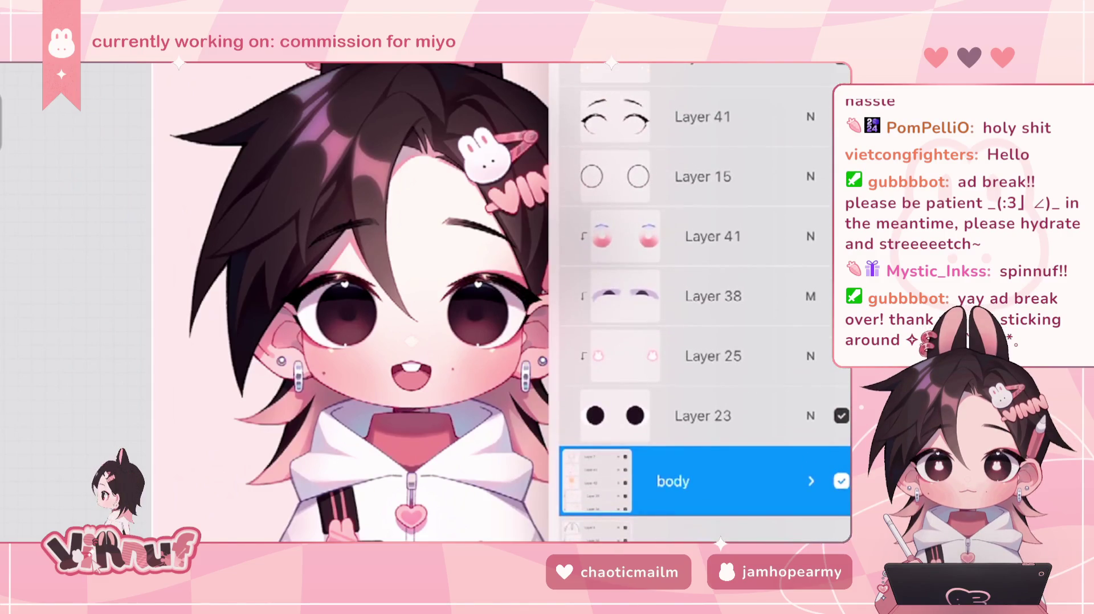
left_click_drag(341, 313, 276, 287)
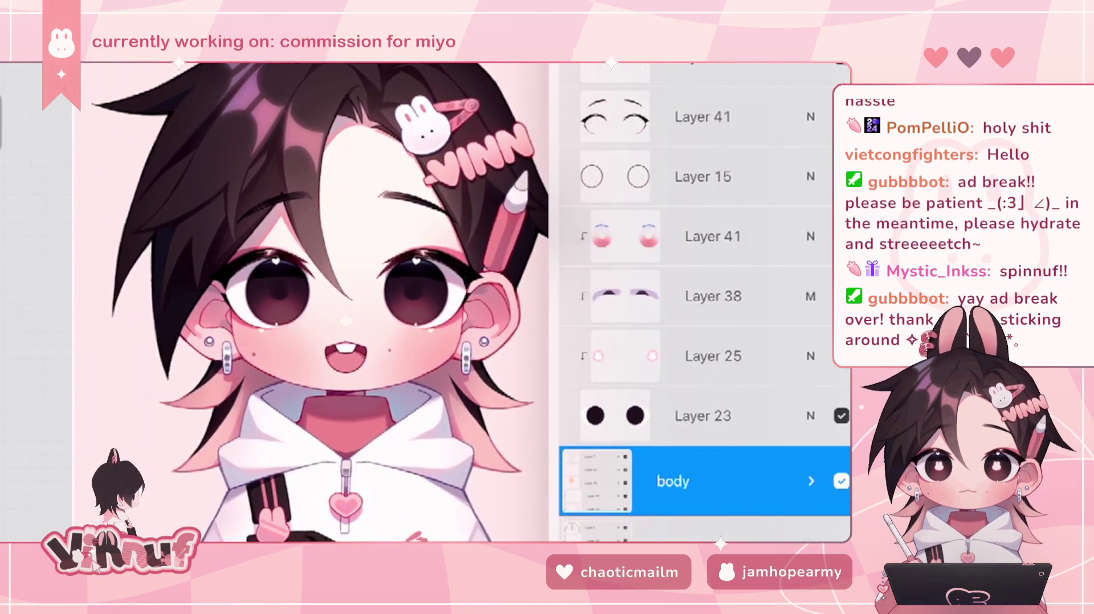
- Restore the bunny eye highlights, hide Layer 25, then undo that change
key("ctrl+z")
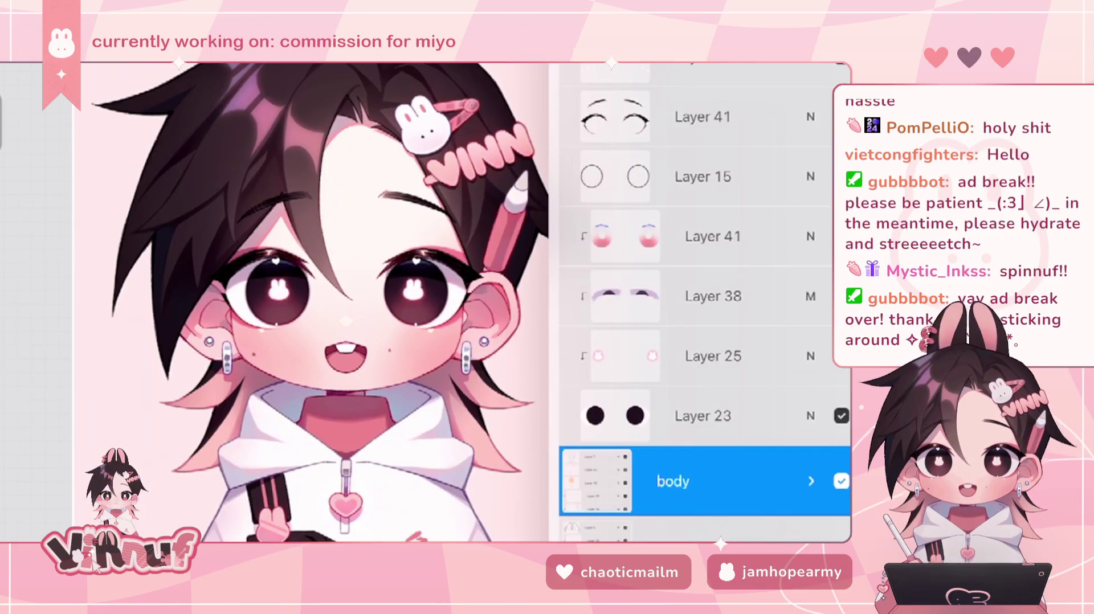
key("ctrl+z")
scroll(701, 302, "up", 3)
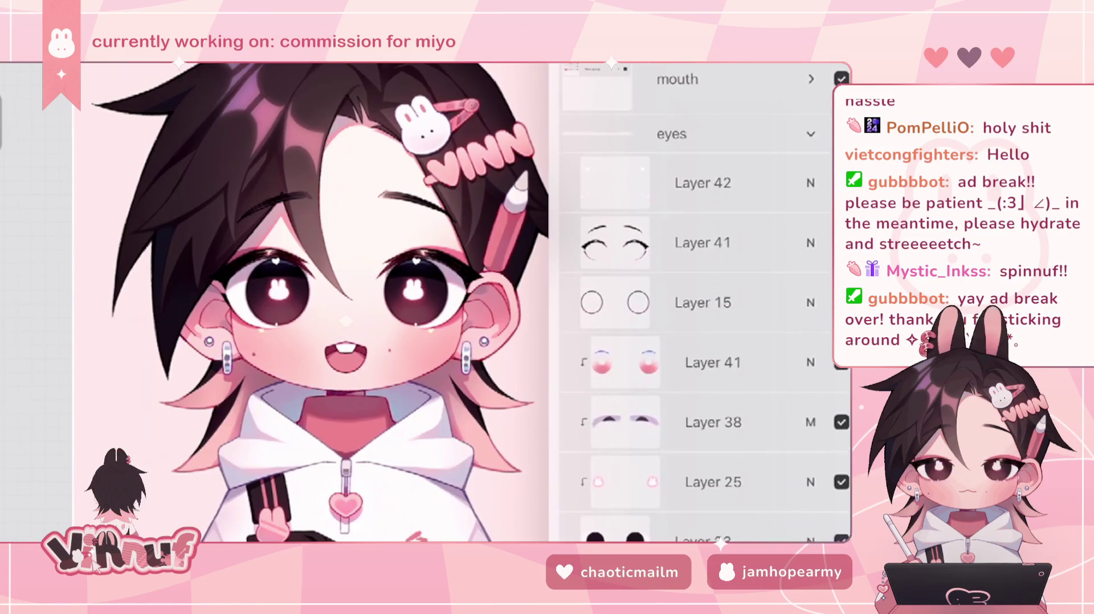
left_click(841, 482)
left_click(702, 183)
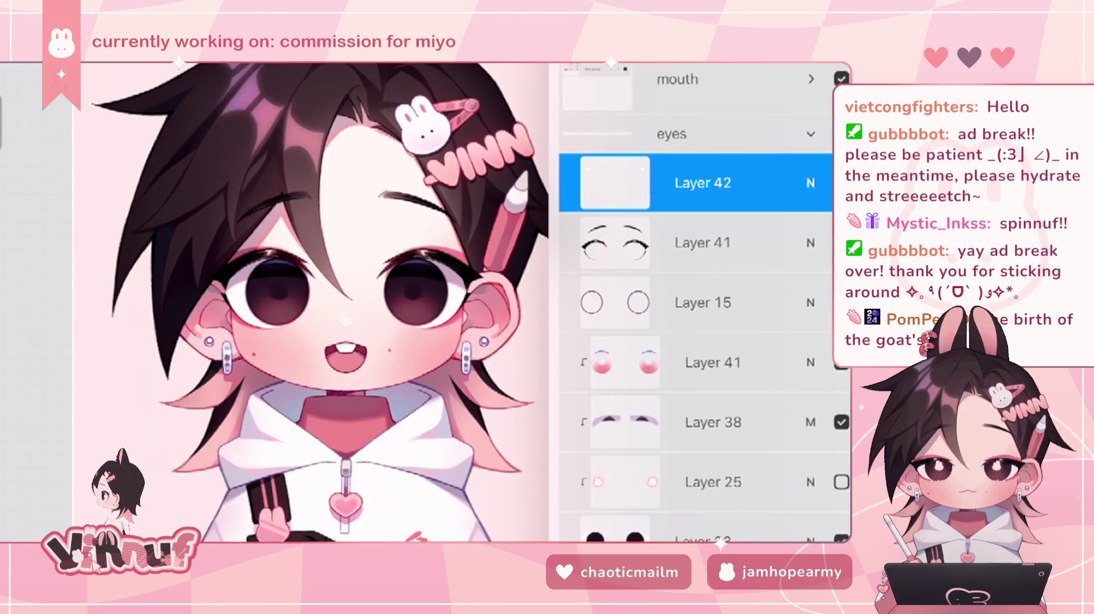
key("ctrl+z")
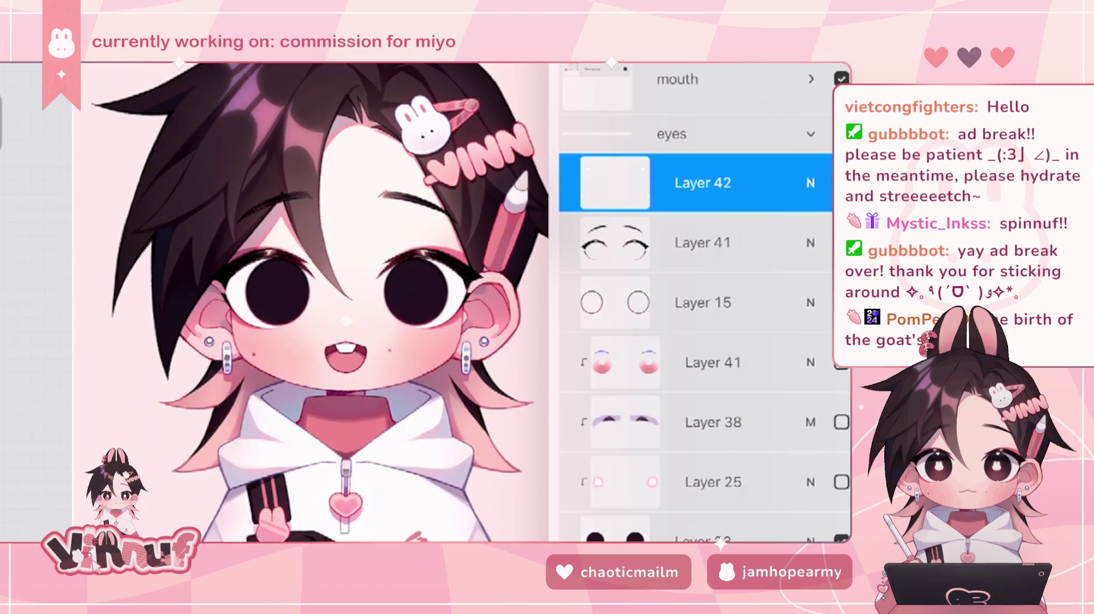
- Select Layer 15, collapse the eyes group, and check Layer 42 inside the body group
left_click(702, 303)
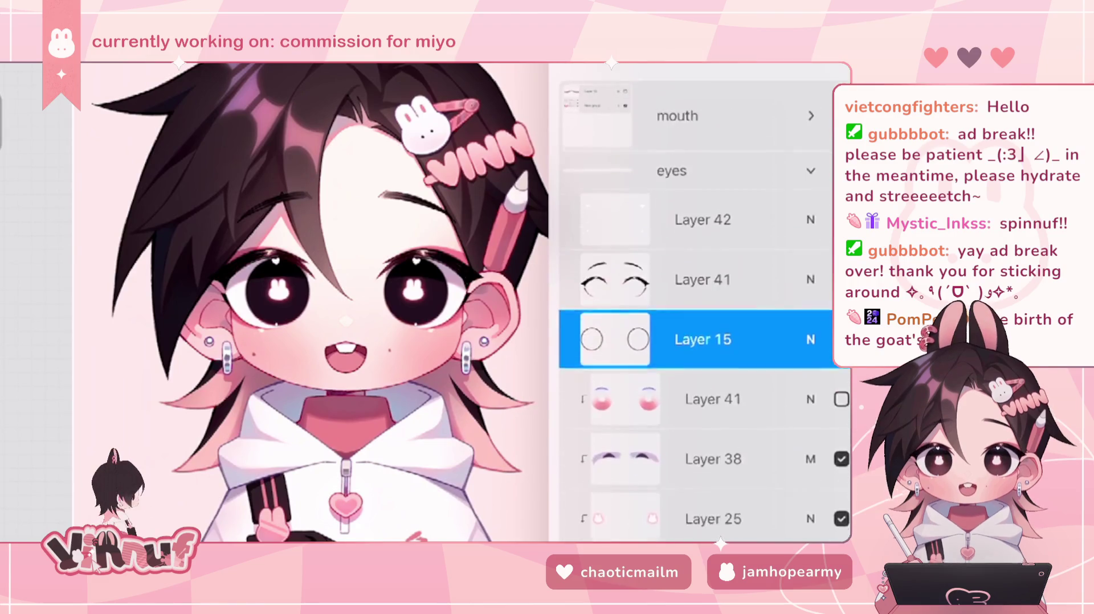
left_click(810, 134)
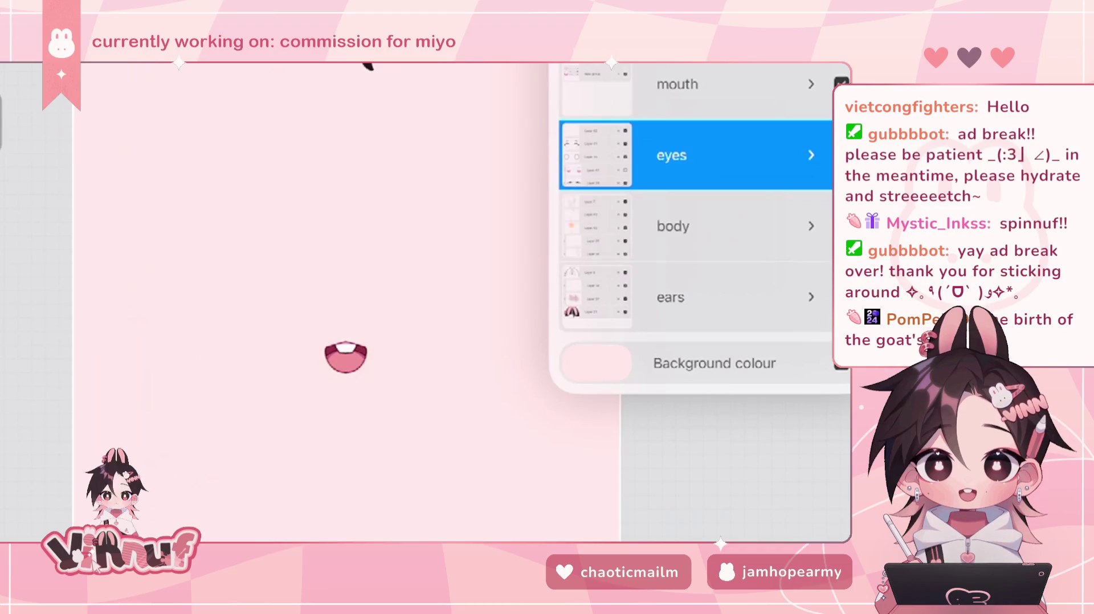
left_click(810, 226)
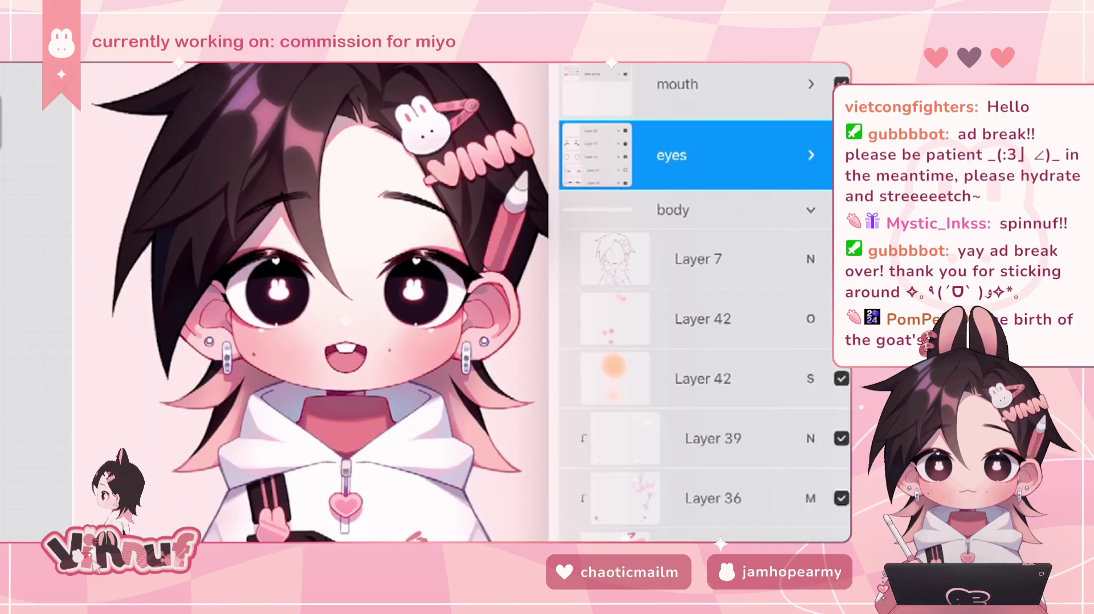
left_click(702, 318)
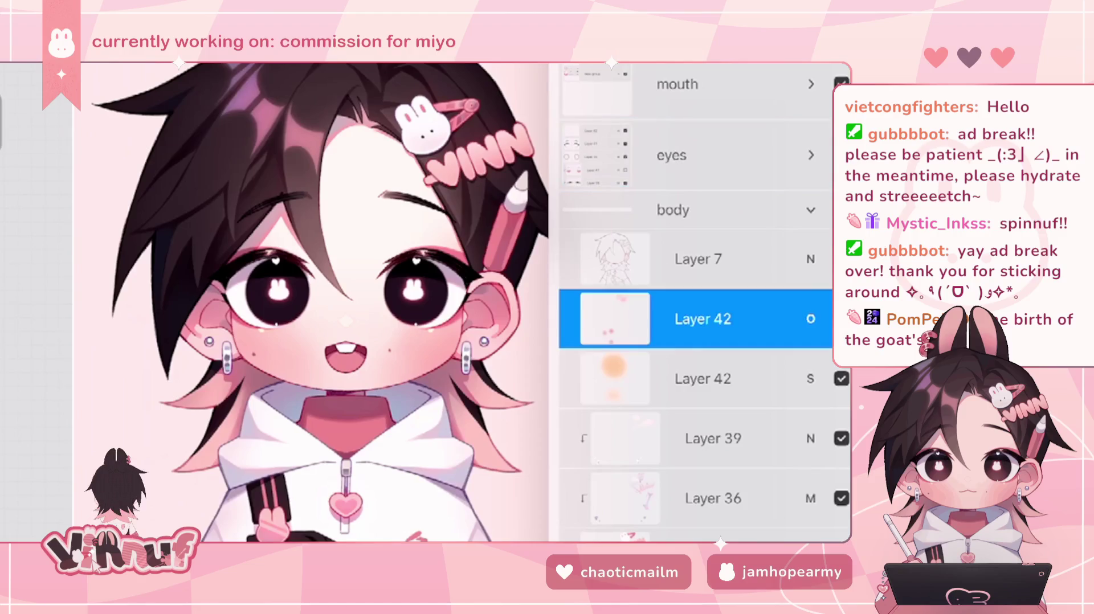
scroll(694, 302, "down", 10)
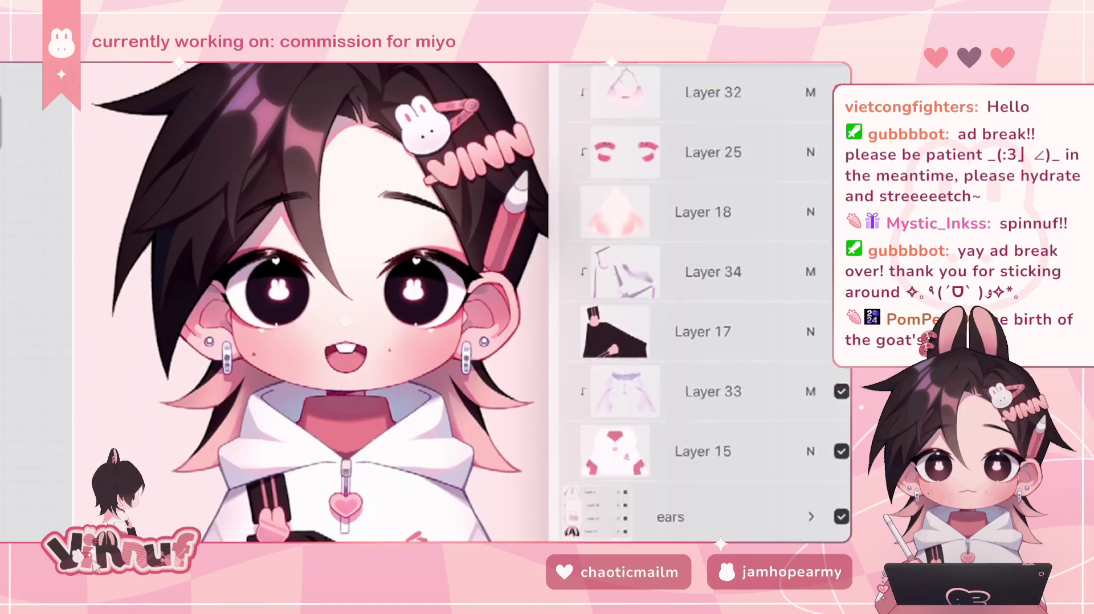
scroll(695, 302, "up", 10)
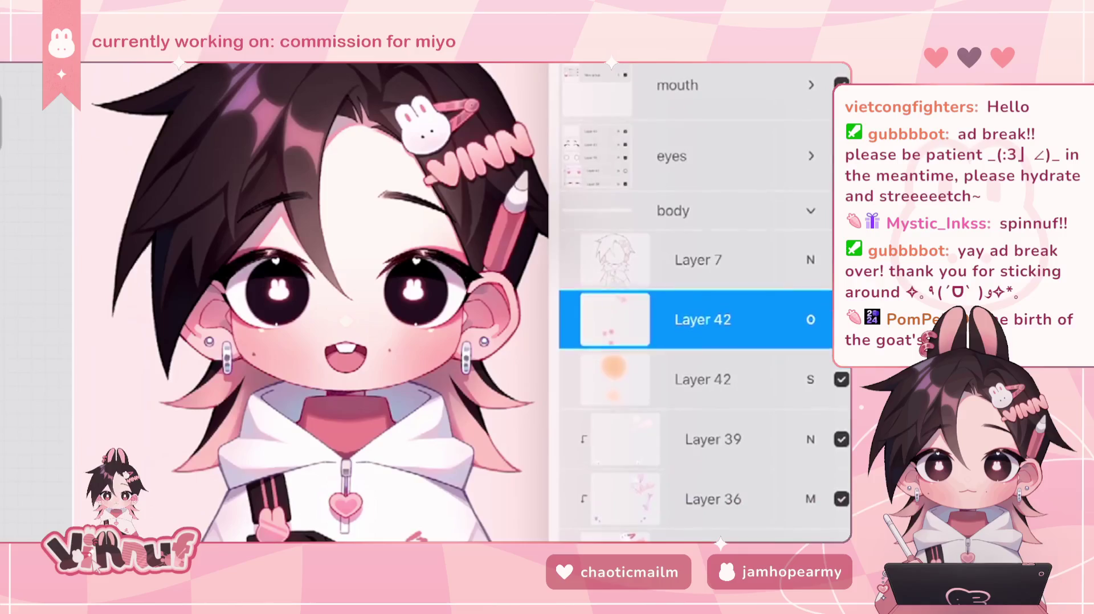
left_click(673, 210)
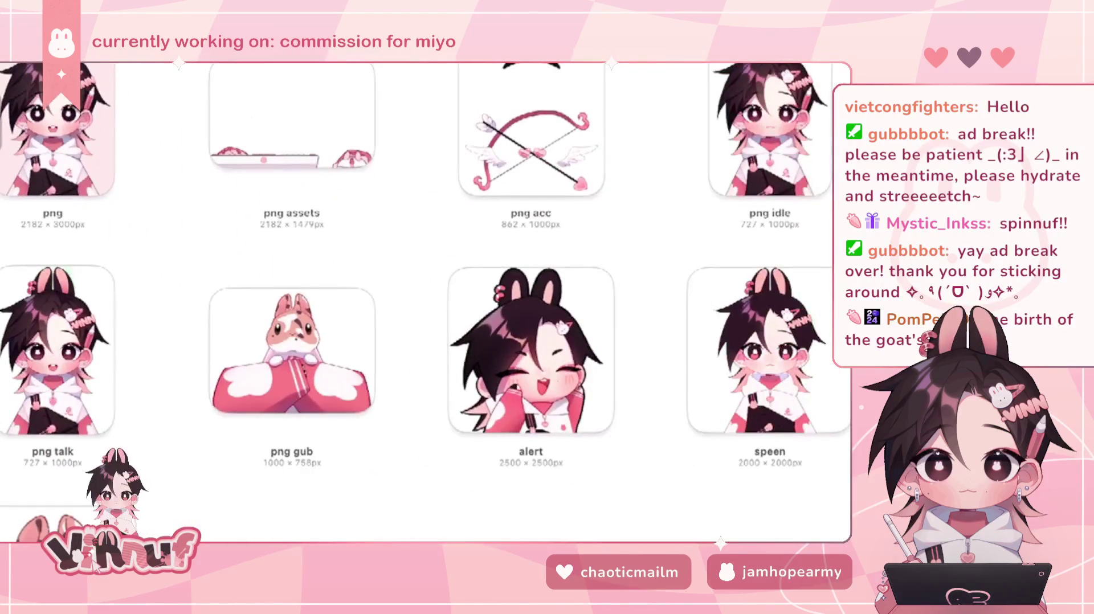
- Open the png acc artwork and turn the v head layer back on
left_click(530, 136)
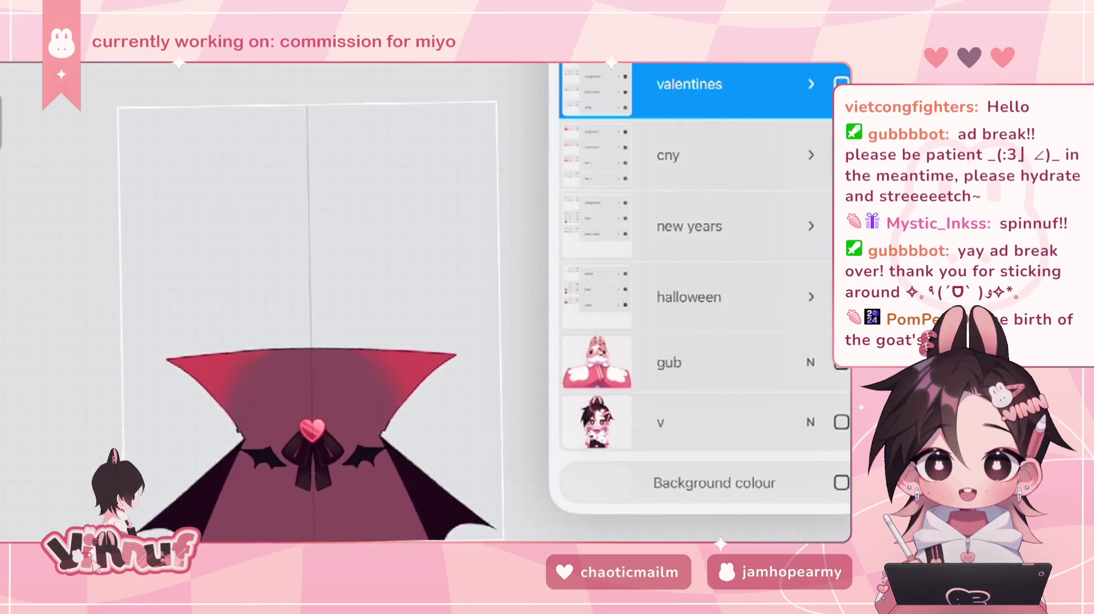
left_click(841, 422)
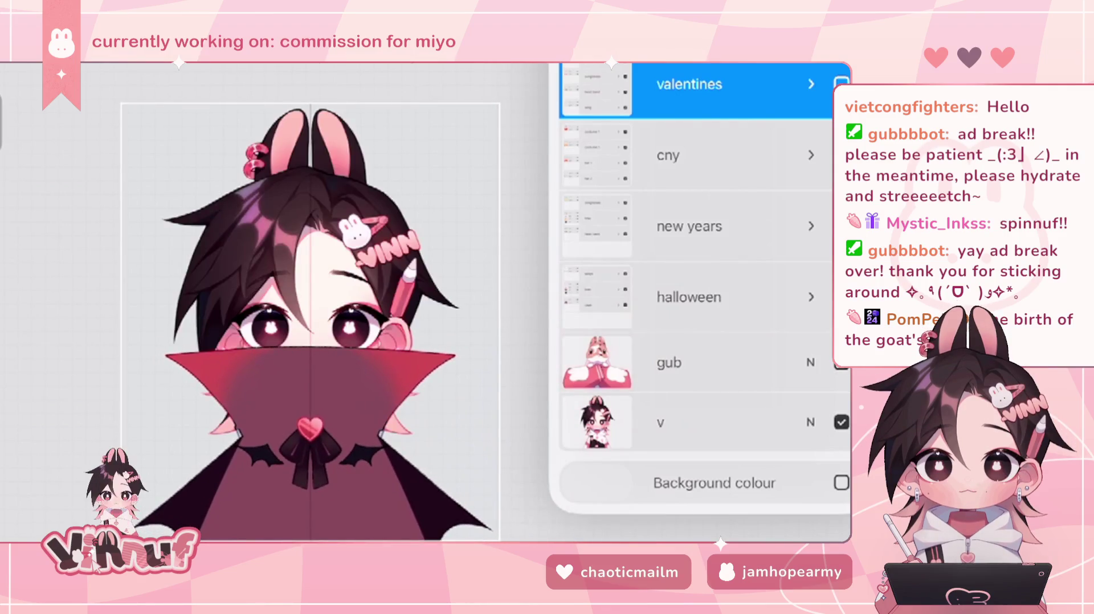
left_click(841, 422)
left_click(840, 422)
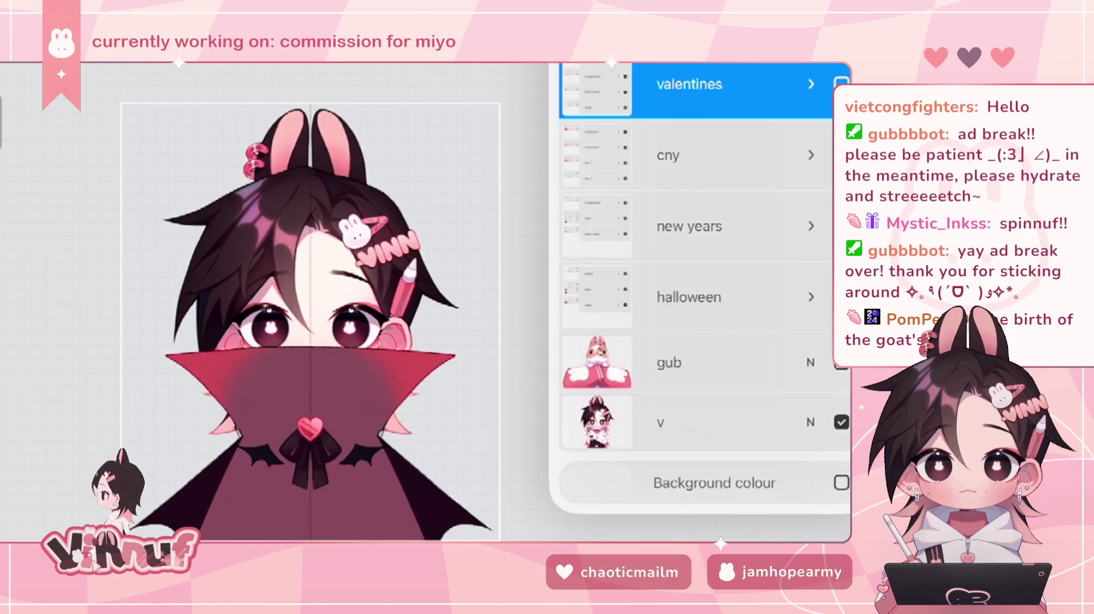
- Expand the halloween group and reorder cape, bow and wings around the gub layer
left_click(688, 297)
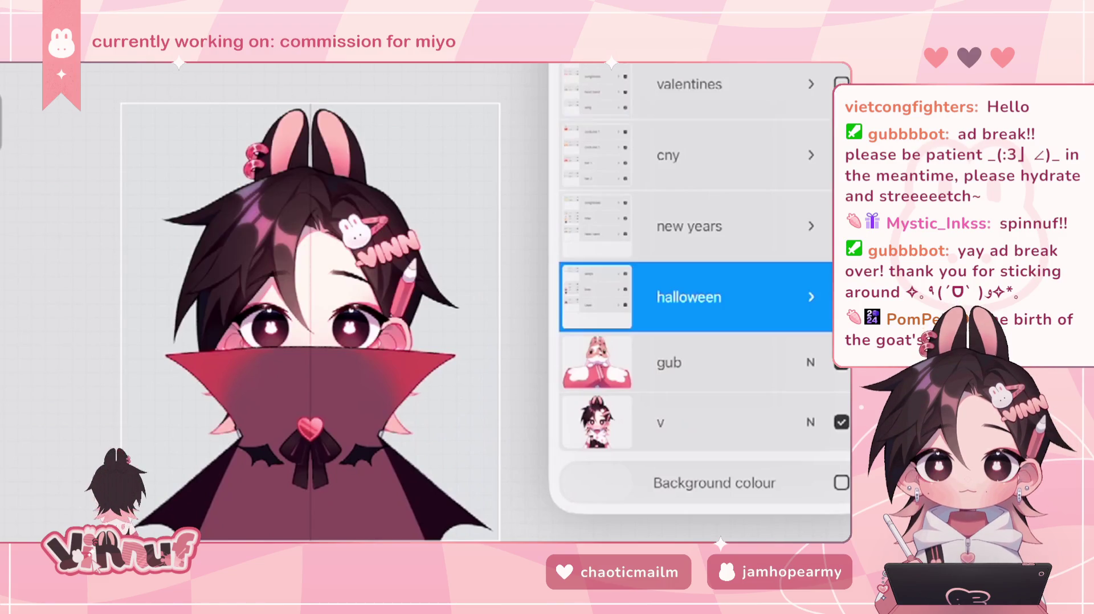
left_click(811, 294)
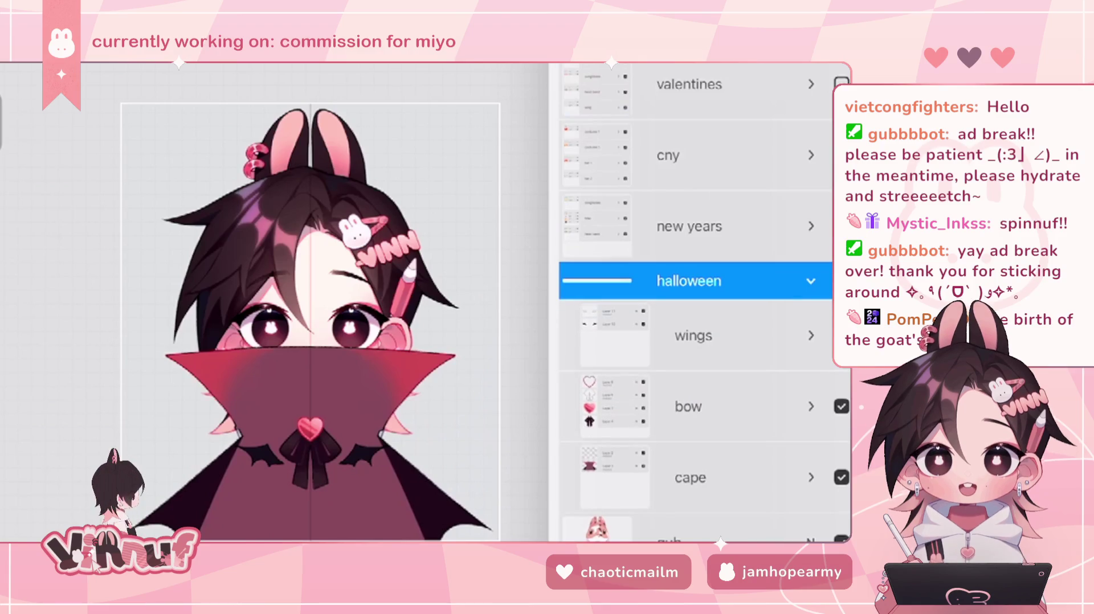
left_click(690, 477)
left_click_drag(690, 477, 724, 506)
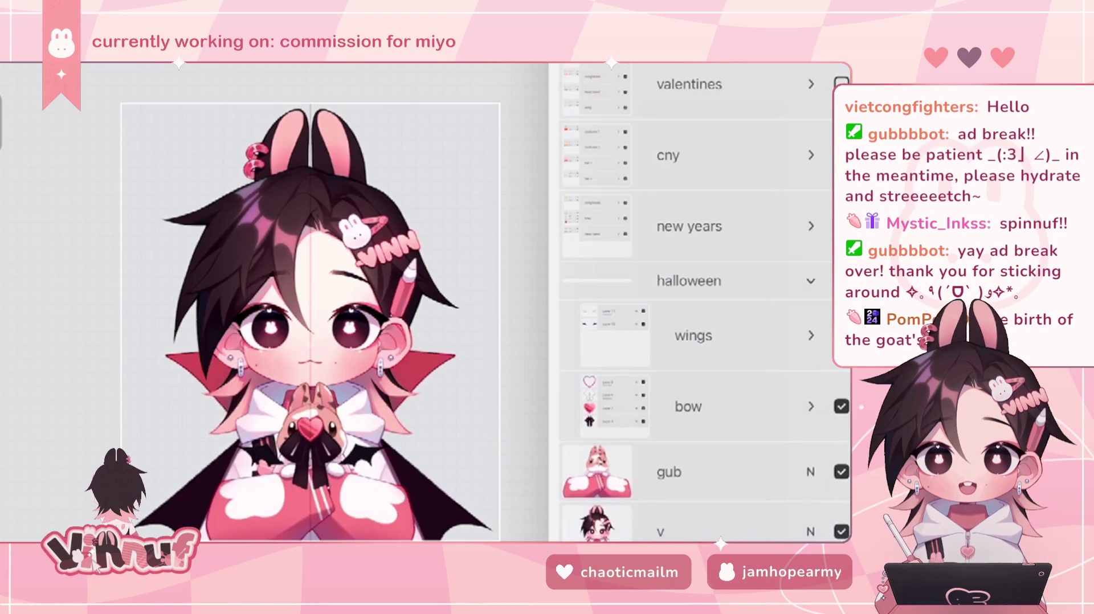
left_click(688, 407)
mouse_move(700, 406)
left_mouse_down()
mouse_move(740, 428)
mouse_move(740, 462)
left_mouse_up()
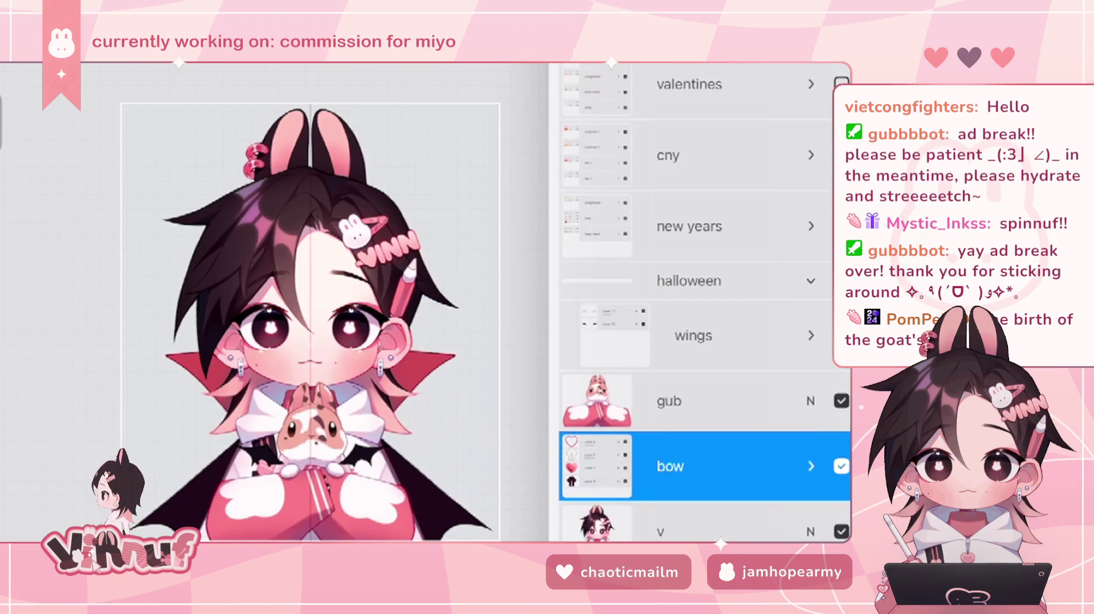
left_click(688, 281)
left_click(693, 335)
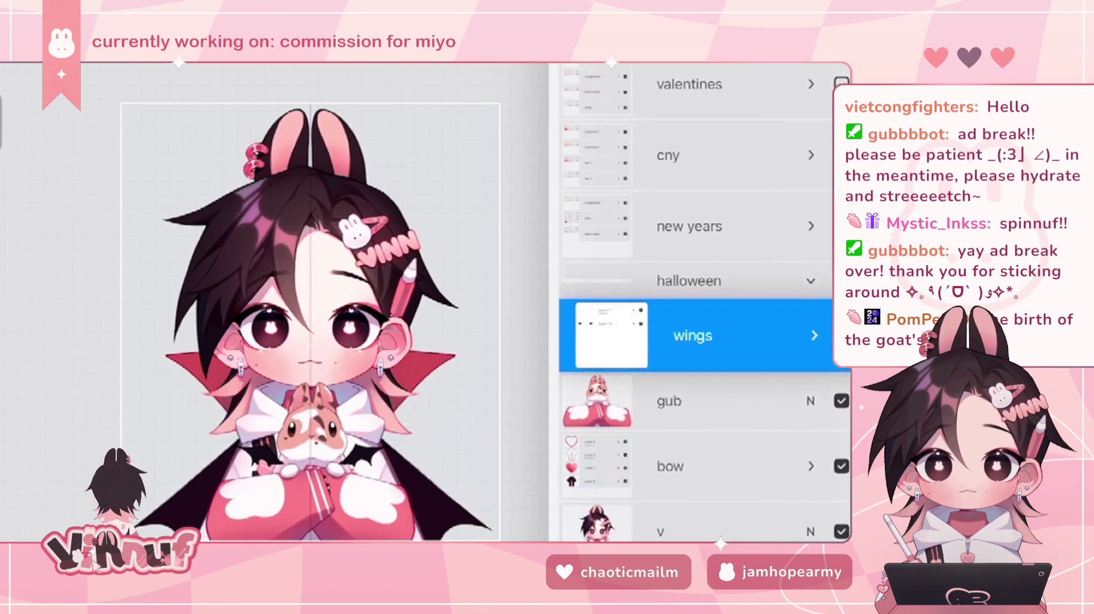
left_click_drag(693, 336, 693, 395)
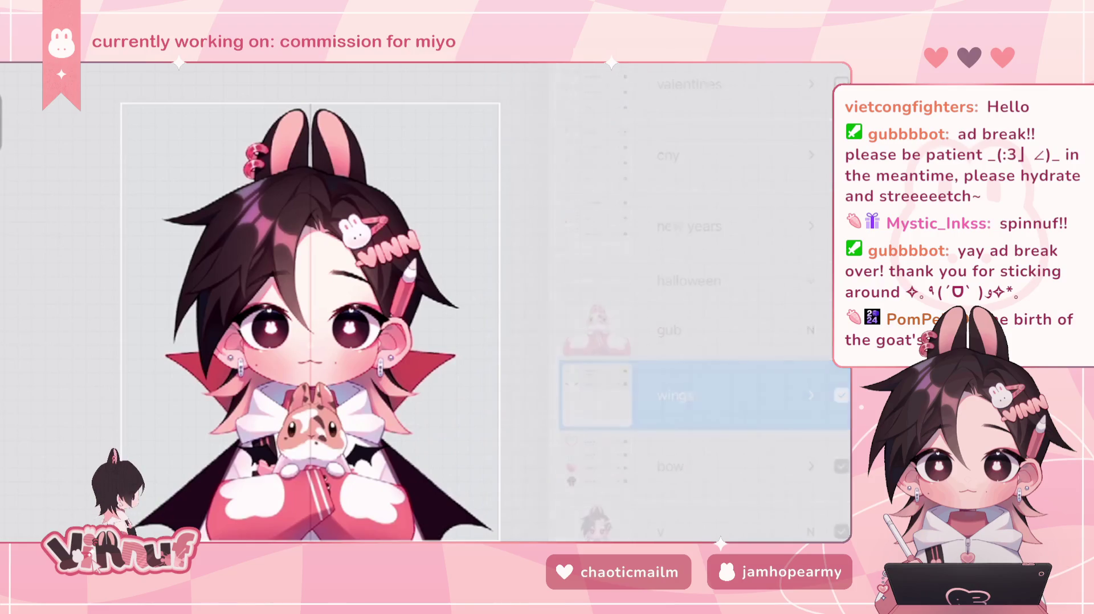
- Bring up the layer list and toggle the wings layer off and on to check it
scroll(365, 302, "up", 3)
scroll(364, 302, "down", 2)
scroll(387, 290, "down", 1)
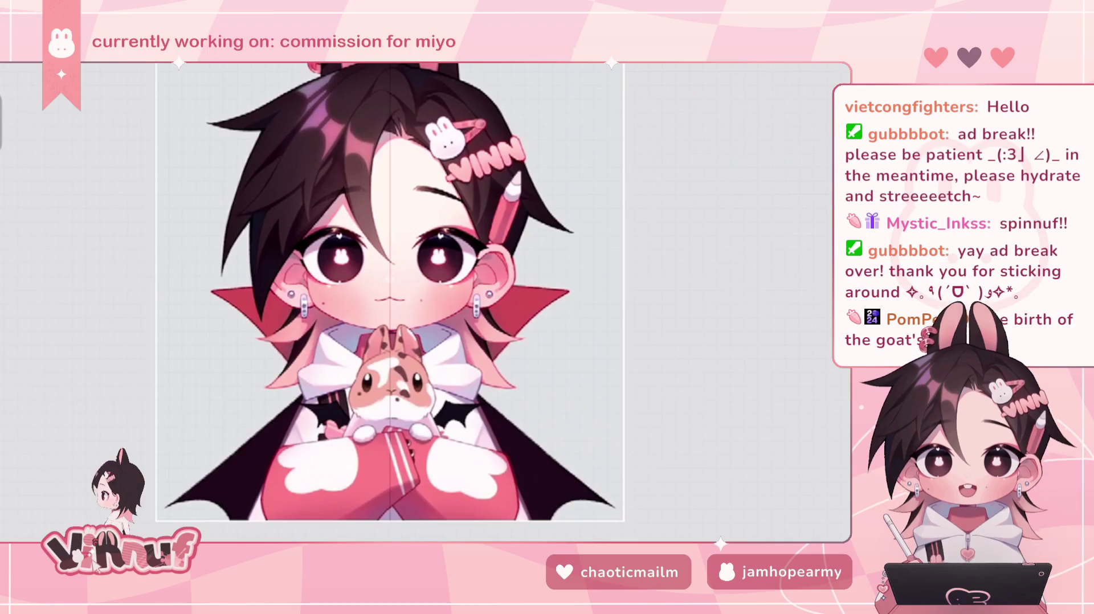
scroll(393, 302, "down", 1)
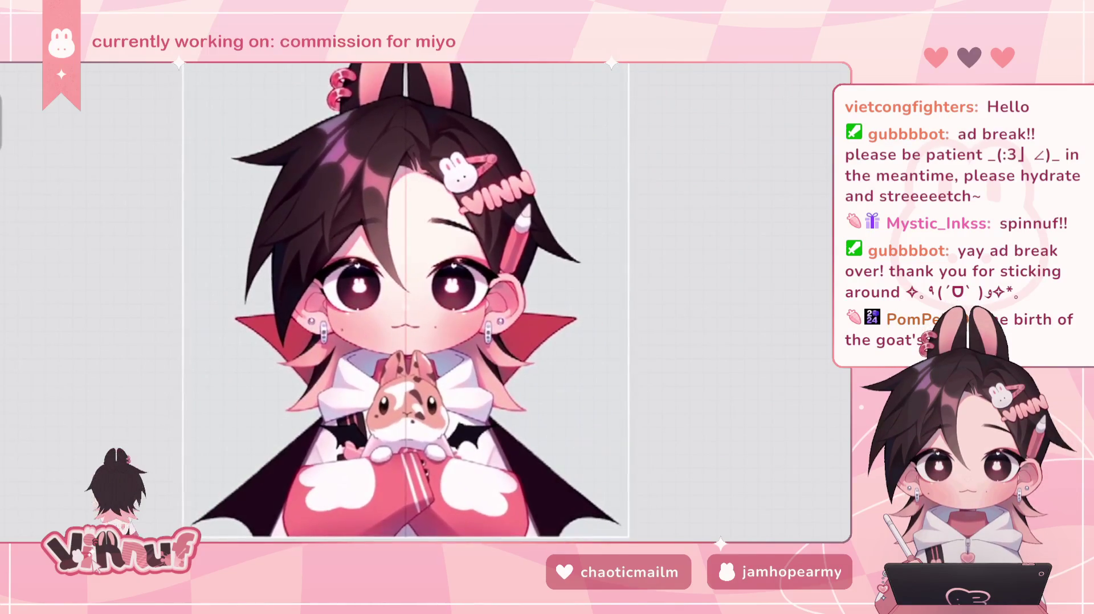
key("l")
scroll(695, 285, "up", 2)
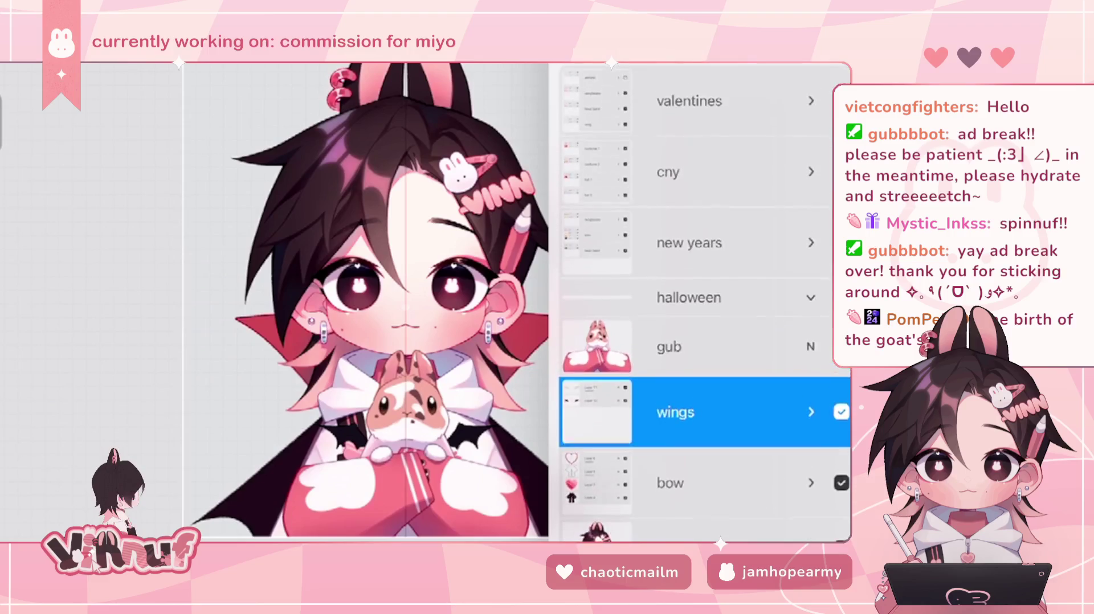
left_click(841, 395)
left_click_drag(393, 302, 376, 310)
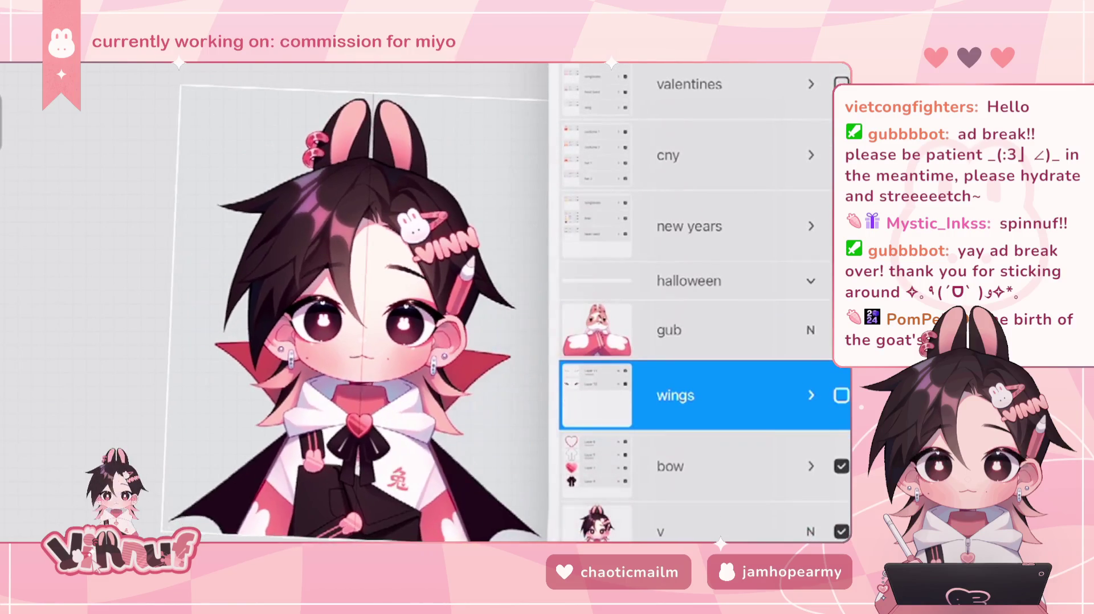
scroll(353, 308, "down", 3)
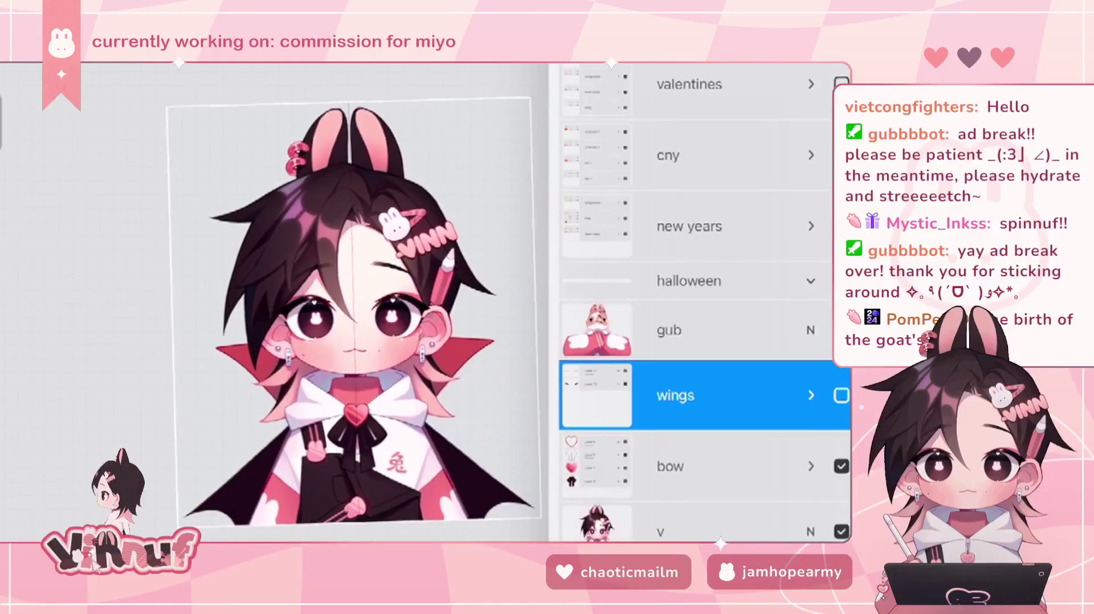
left_click(842, 395)
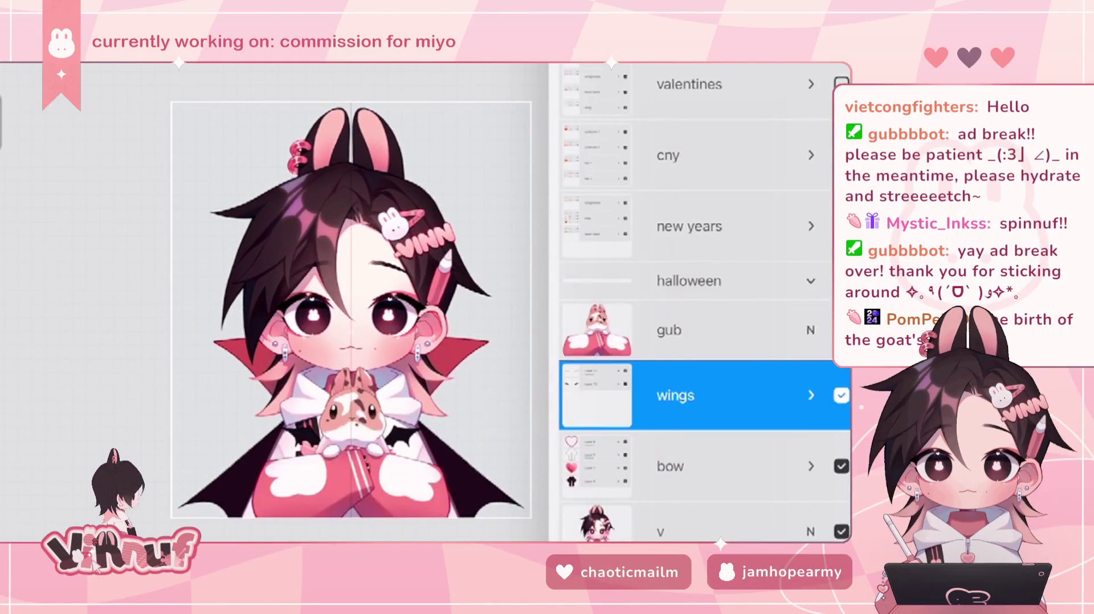
- Move the wings and bow layers into the halloween group and collapse it
left_click_drag(672, 395, 690, 281)
left_click(669, 466)
left_click_drag(678, 454, 689, 406)
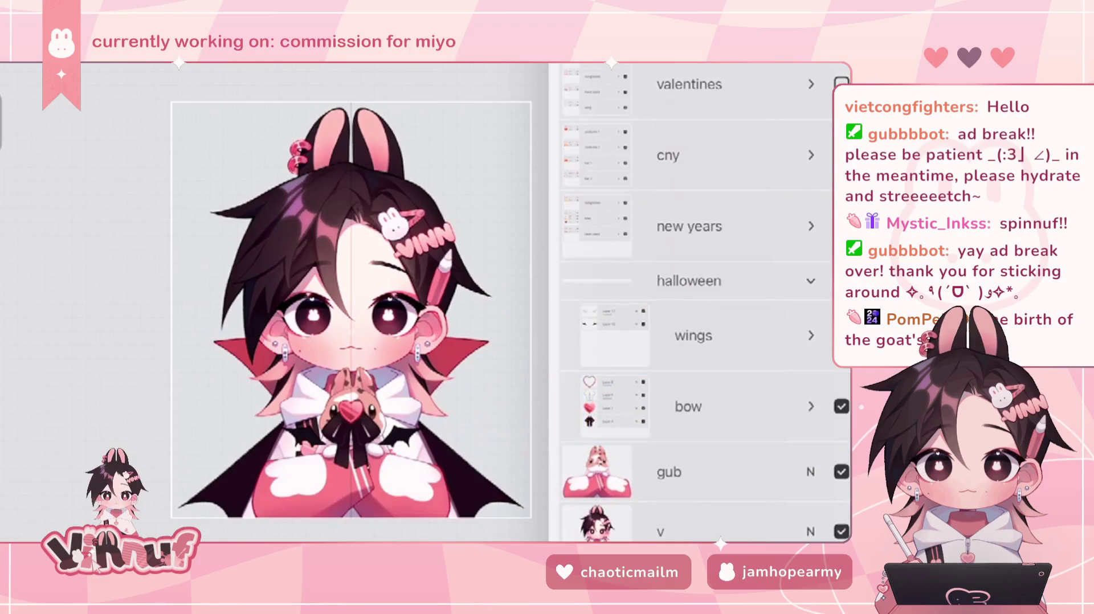
left_click_drag(678, 532, 689, 477)
left_click(688, 281)
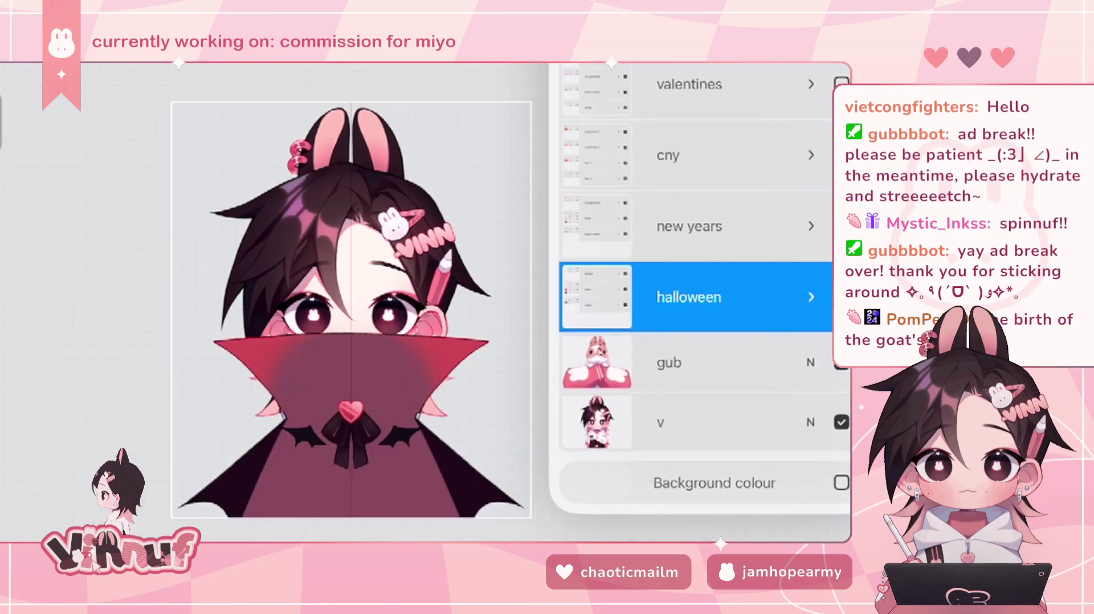
- Preview the new years and cny outfits, then switch the figure to valentines
left_click(841, 296)
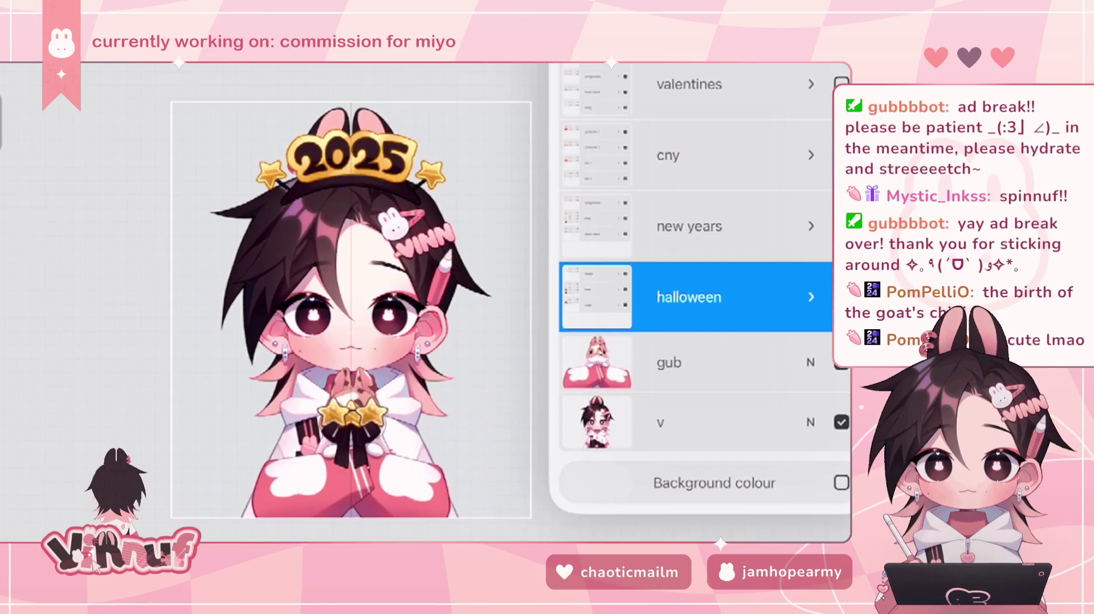
scroll(342, 302, "up", 2)
scroll(341, 302, "up", 2)
scroll(319, 302, "up", 1)
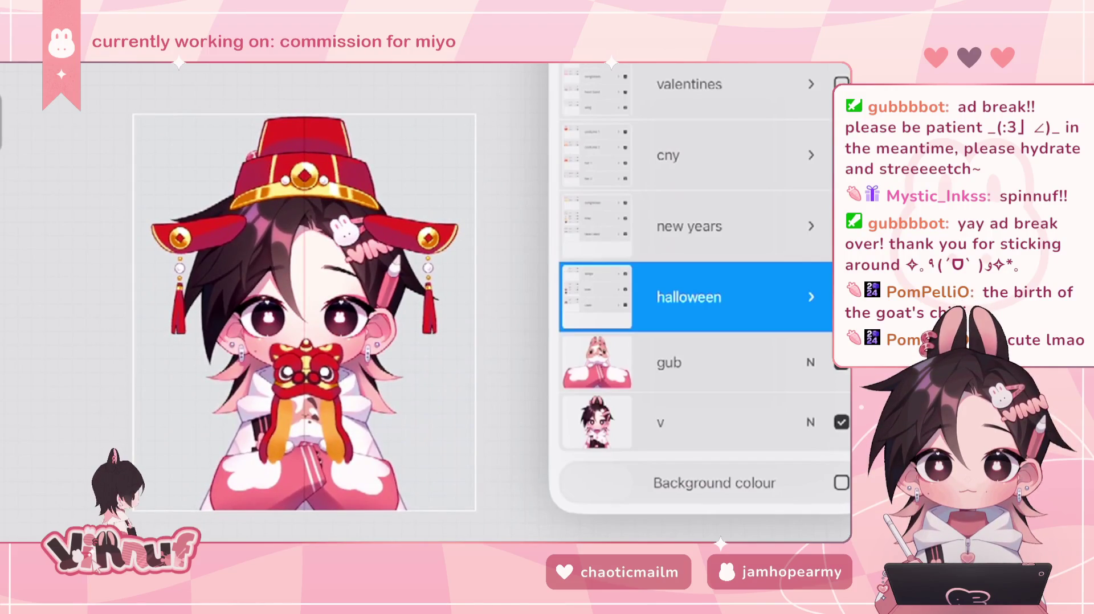
left_click(811, 155)
left_click(810, 143)
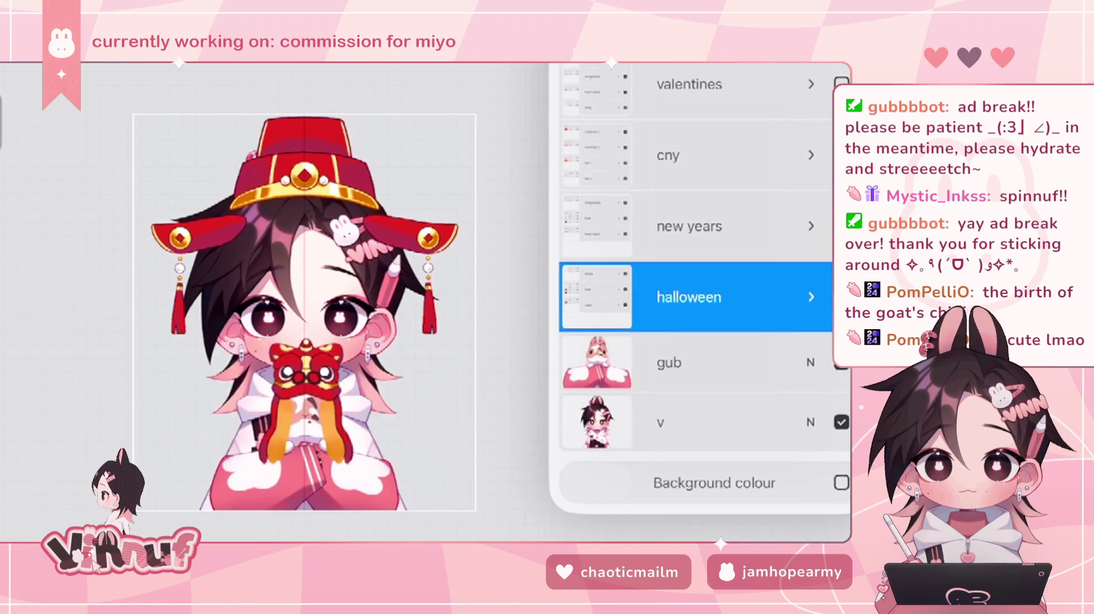
scroll(313, 302, "up", 3)
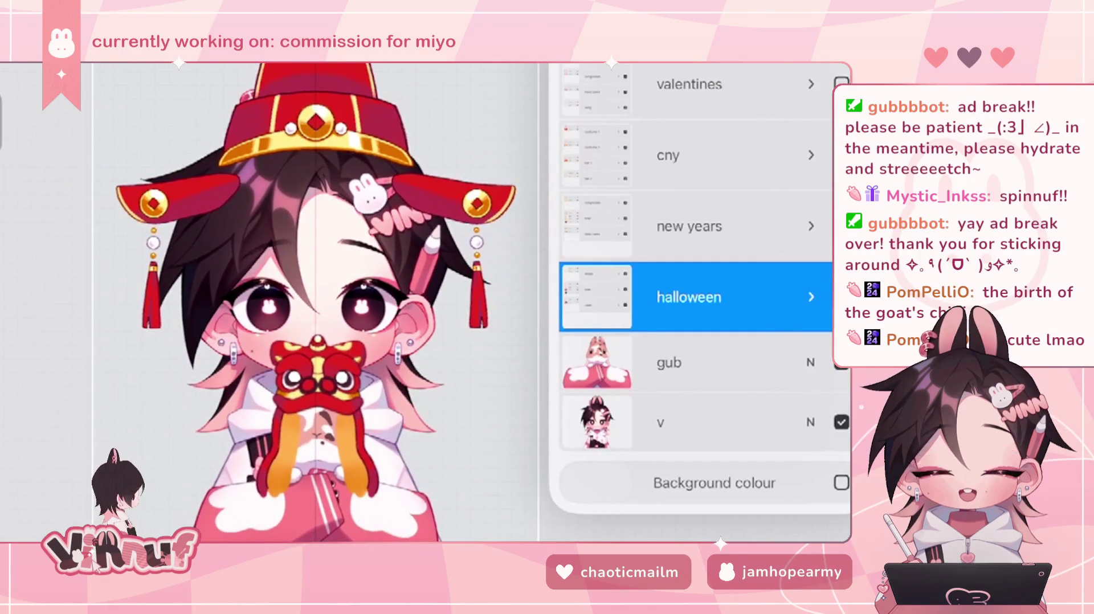
left_click(842, 84)
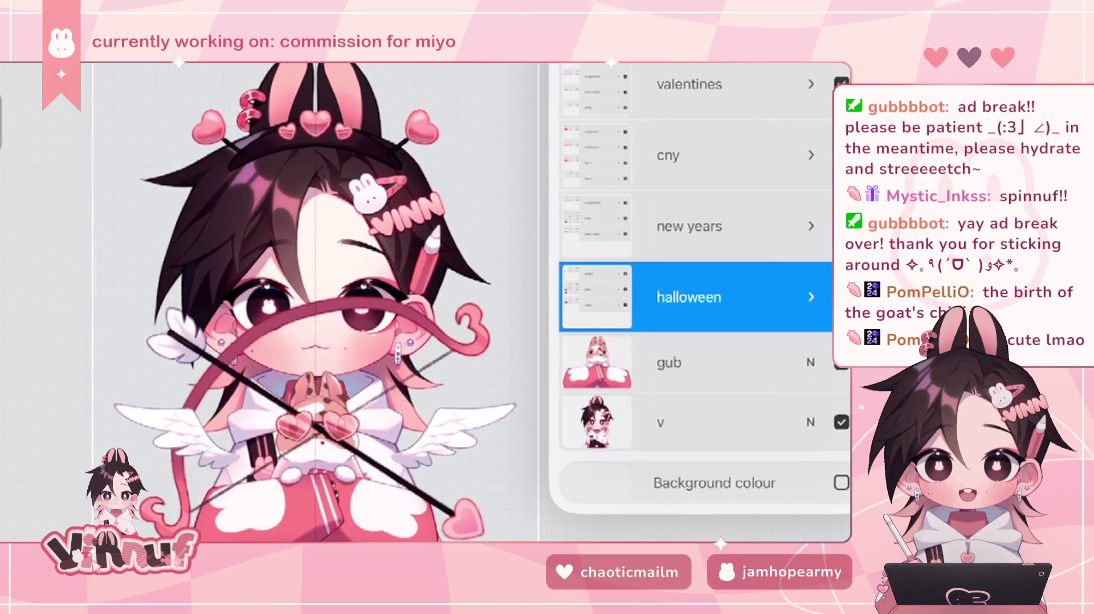
- Try moving the bow and wing layers out of the valentines group, then undo it
left_click(811, 84)
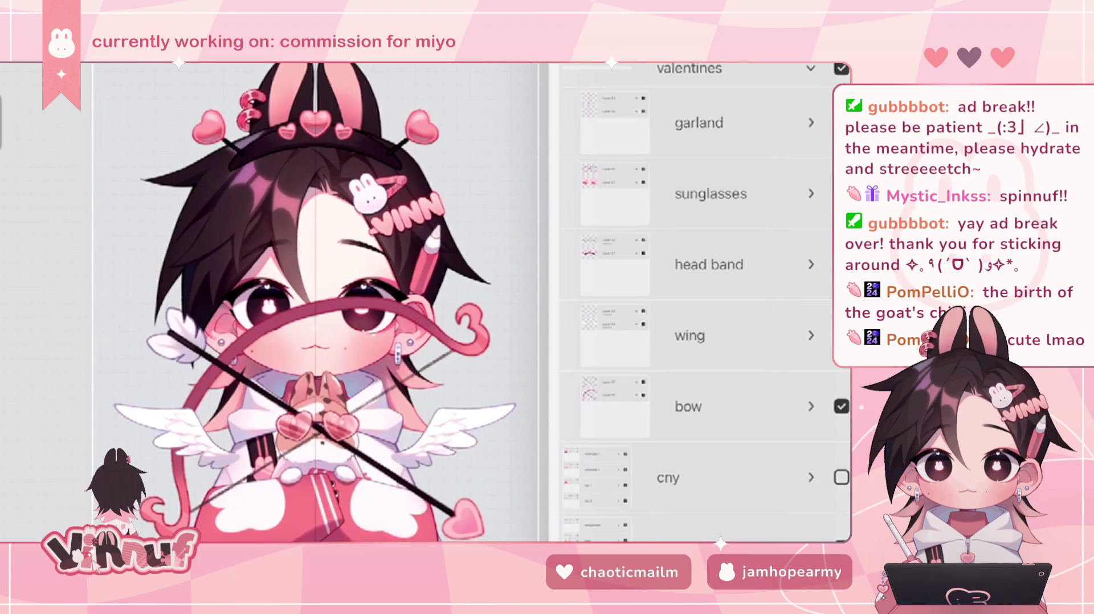
left_click(689, 406)
left_click_drag(655, 336, 741, 335)
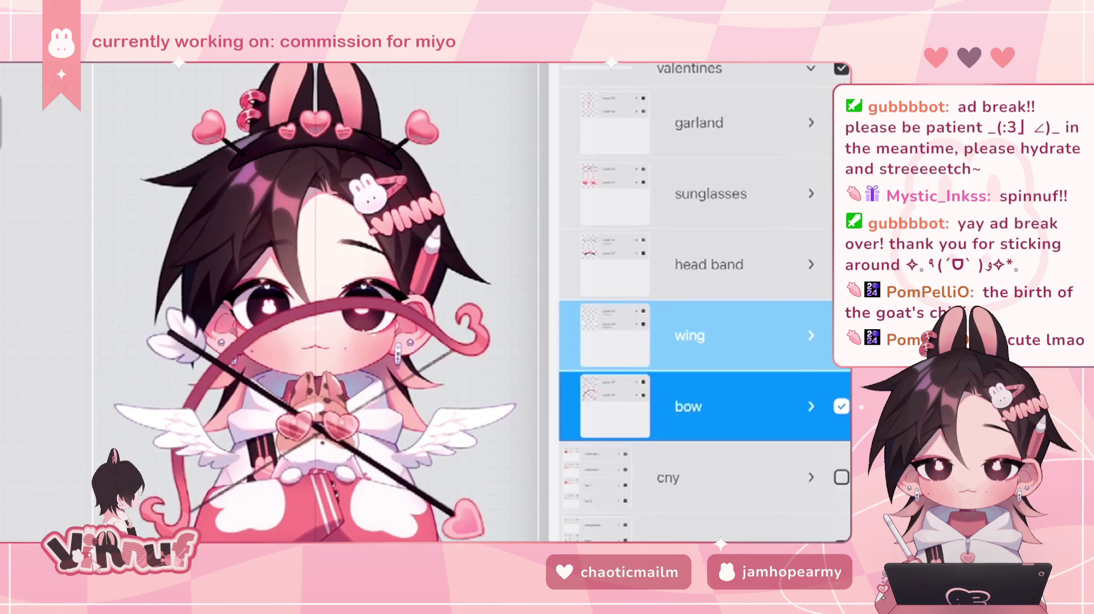
mouse_move(689, 407)
left_mouse_down()
mouse_move(689, 529)
mouse_move(689, 432)
left_mouse_up()
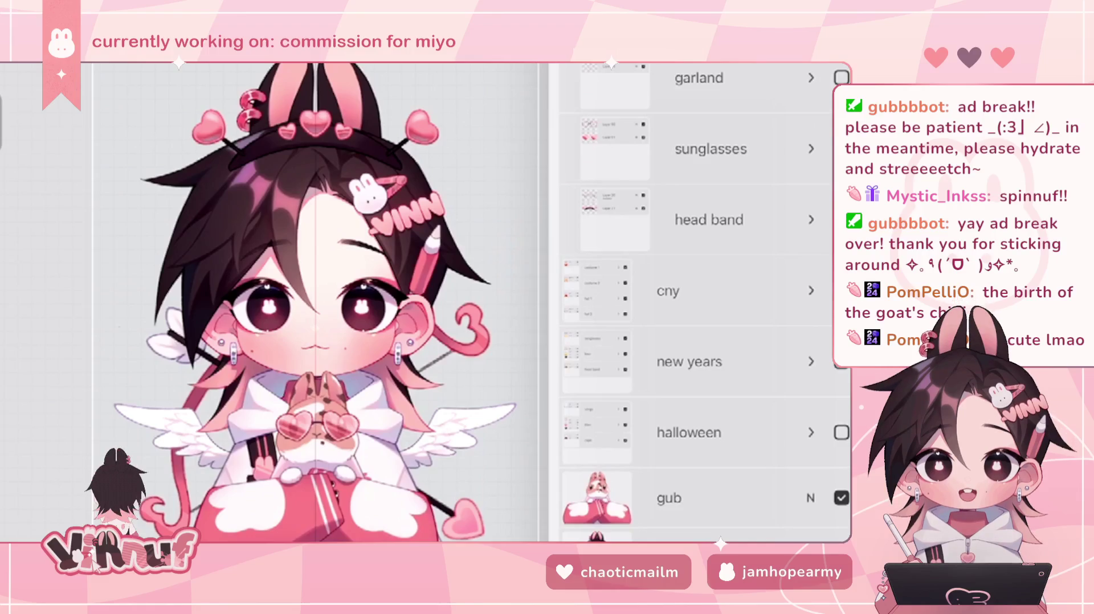
scroll(307, 302, "down", 3)
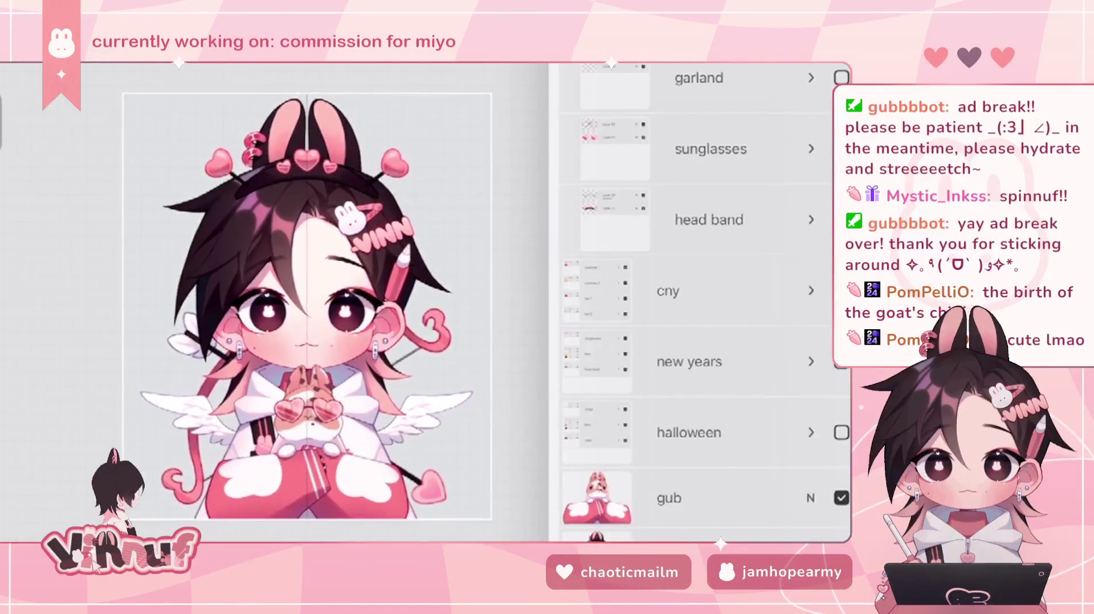
key("ctrl+z")
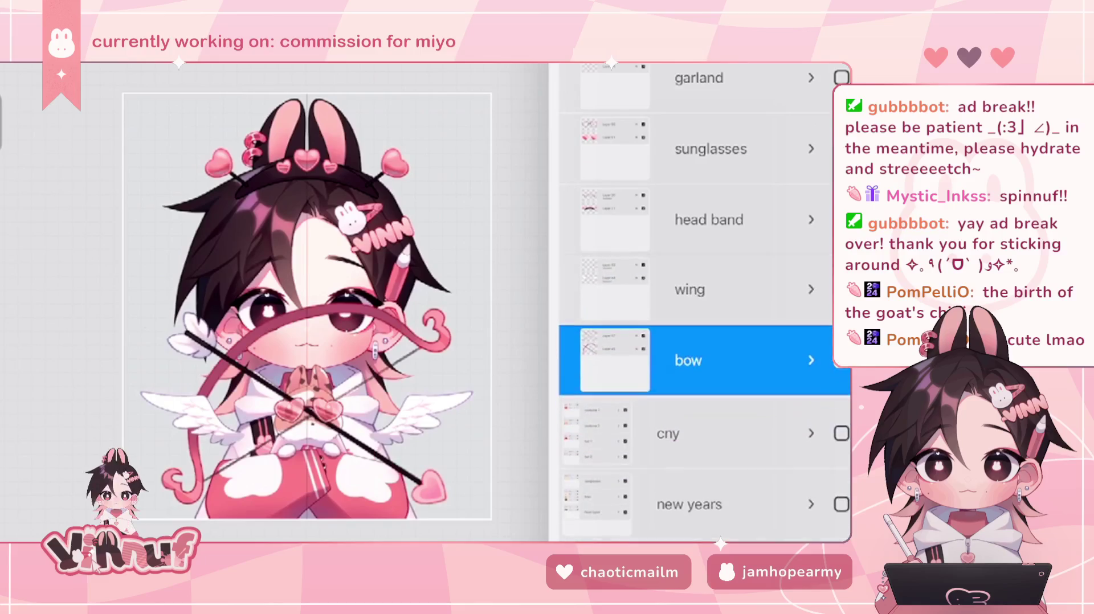
scroll(695, 302, "down", 3)
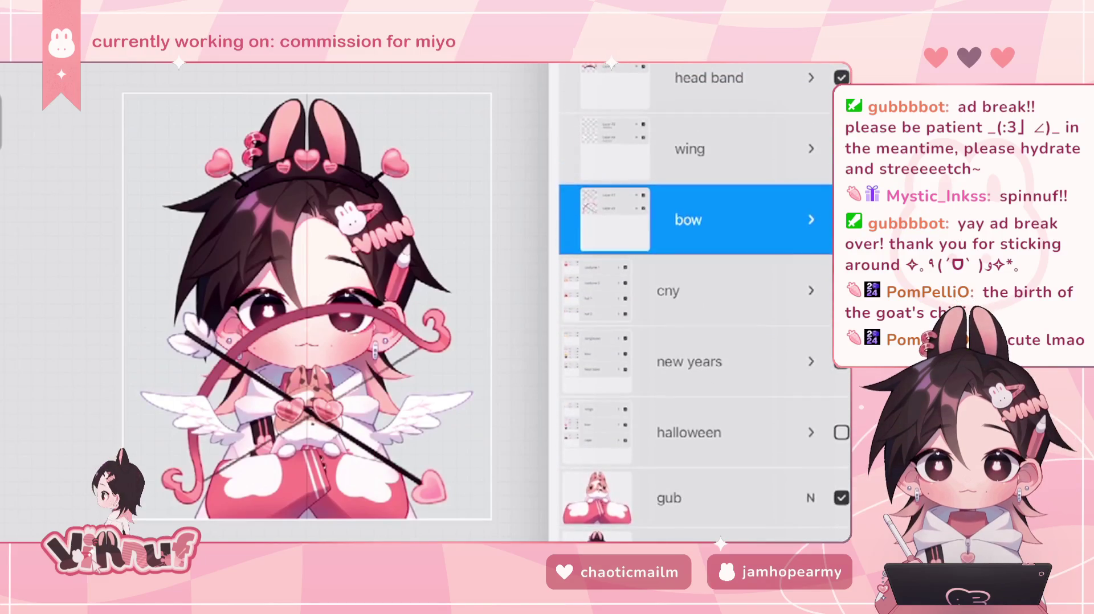
scroll(695, 302, "up", 3)
- Recheck the valentines group's contents and visibility, keep it shown, and hide the v layer
left_click(811, 80)
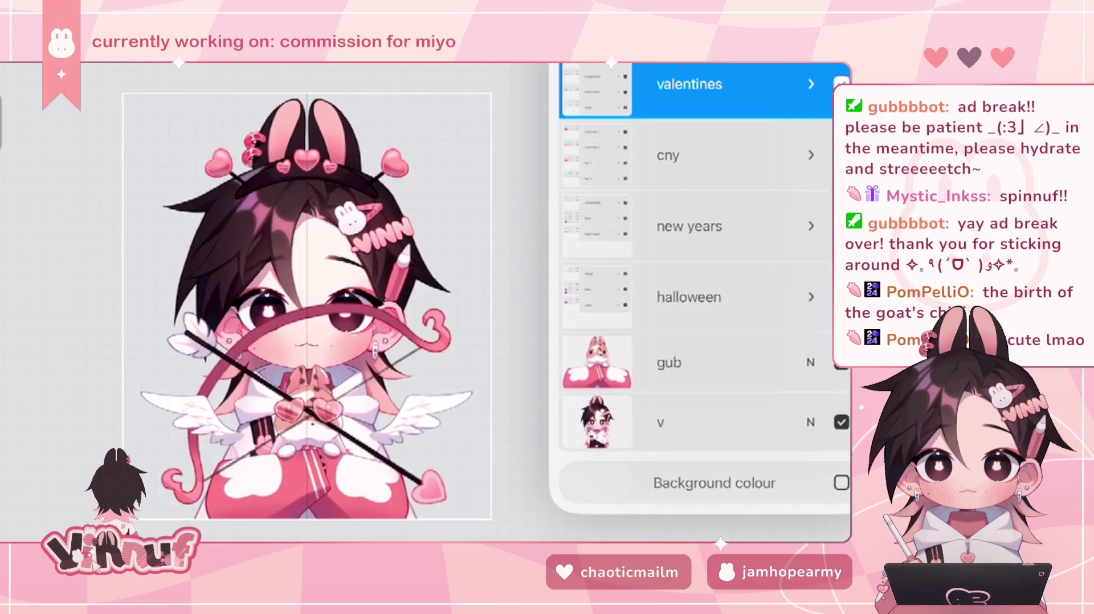
left_click(811, 81)
key("v")
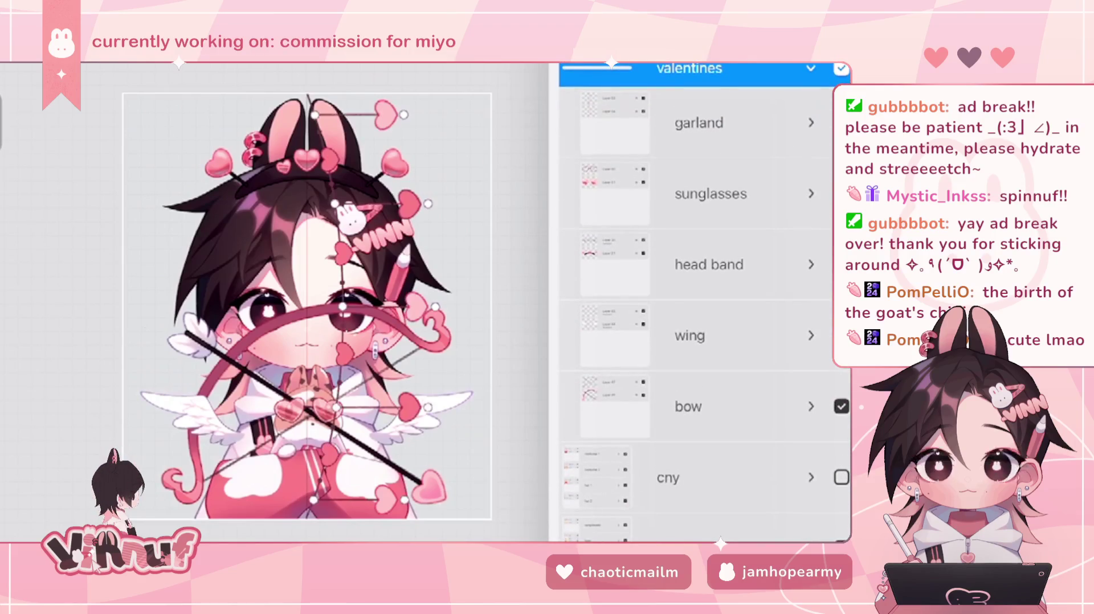
left_click(810, 68)
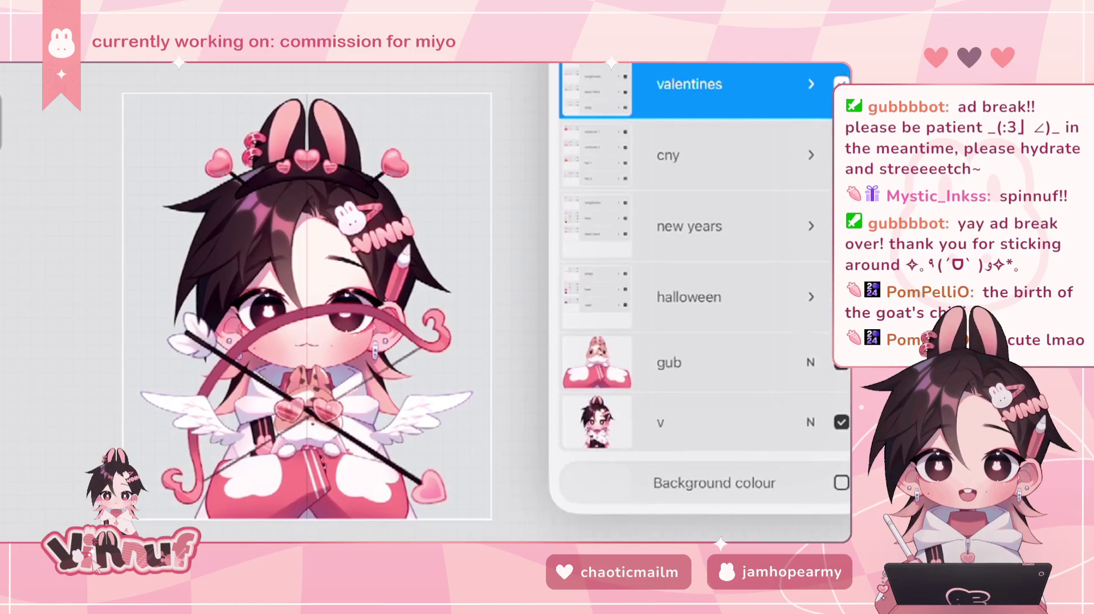
left_click(810, 83)
left_click(811, 69)
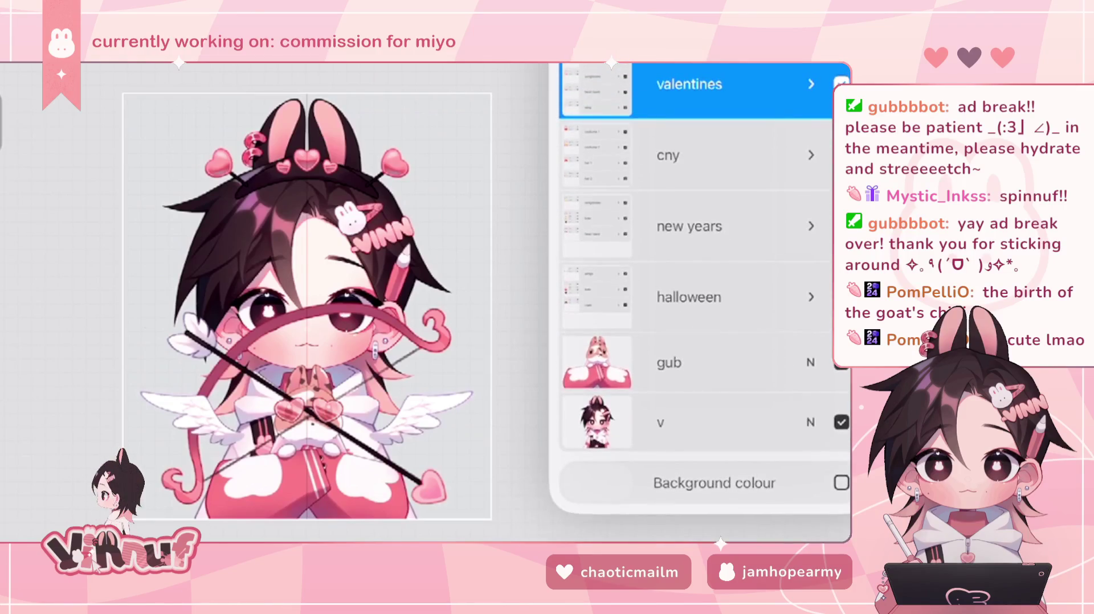
left_click(841, 84)
left_click(840, 84)
left_click(841, 422)
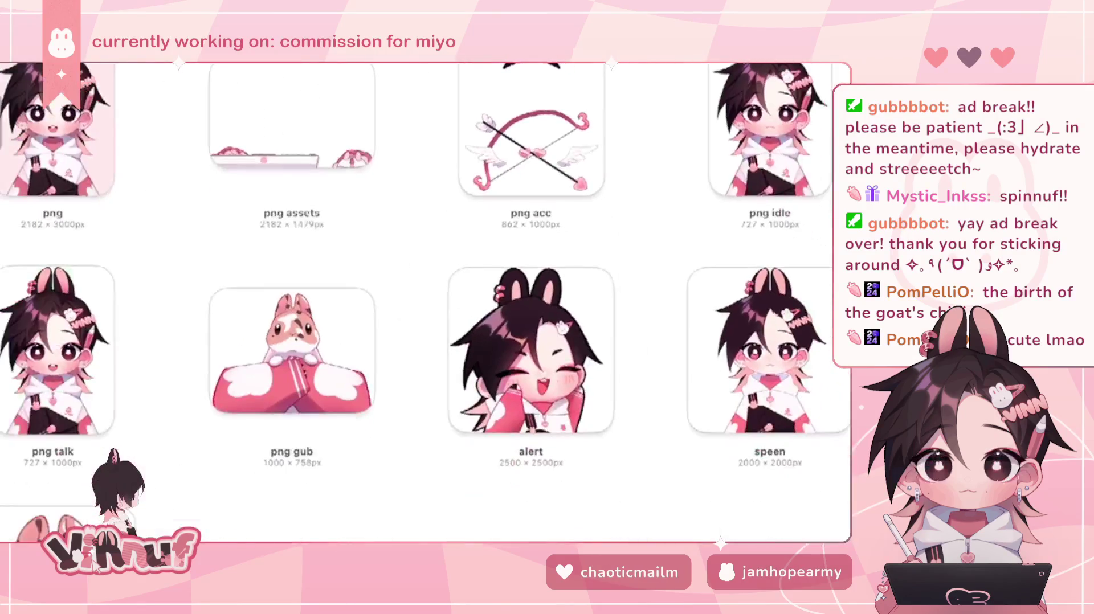
- Open png assets and swap the keyb layer for the tablet layer
left_click(531, 350)
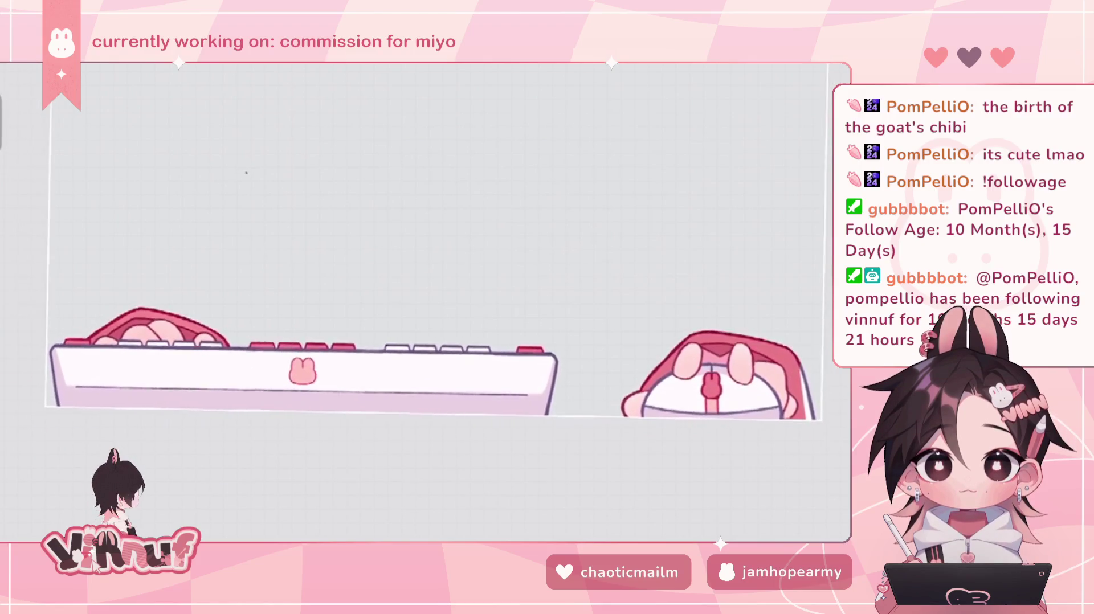
left_click(841, 69)
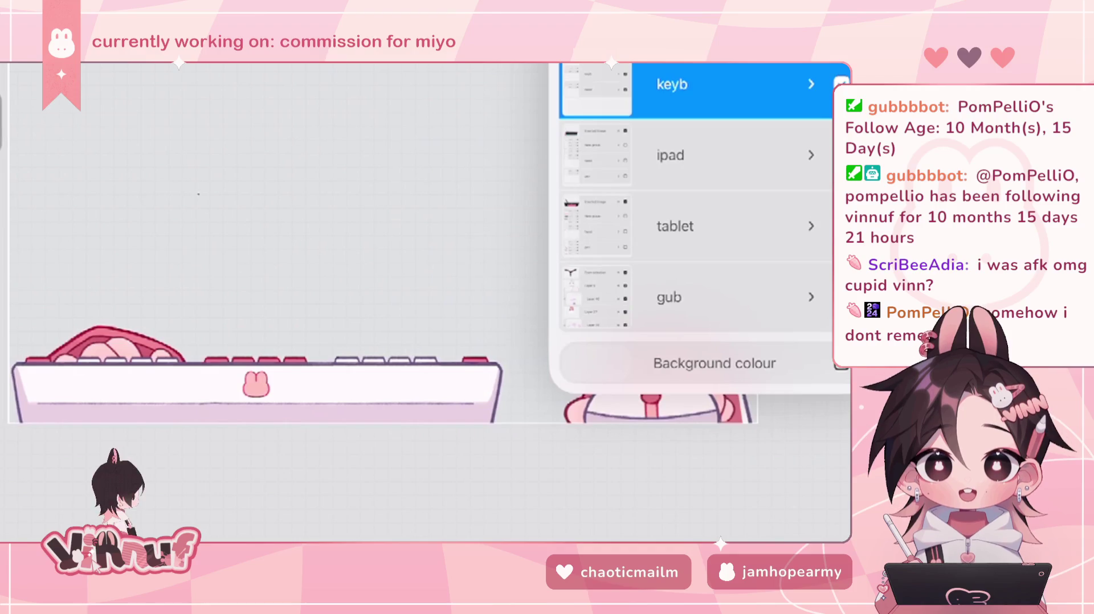
left_click(841, 83)
left_click(840, 226)
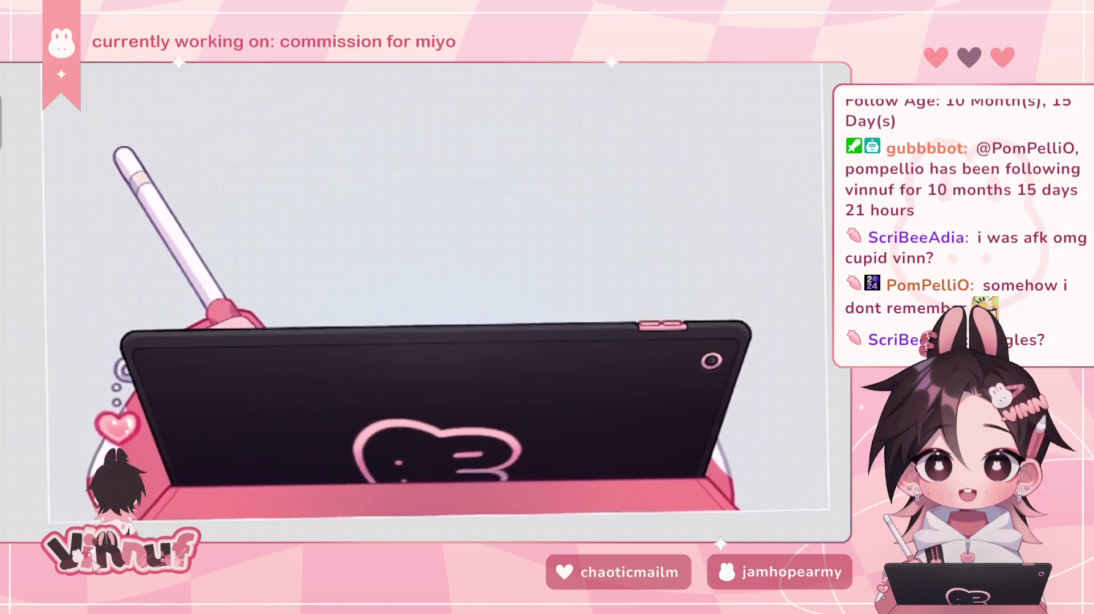
left_click(842, 65)
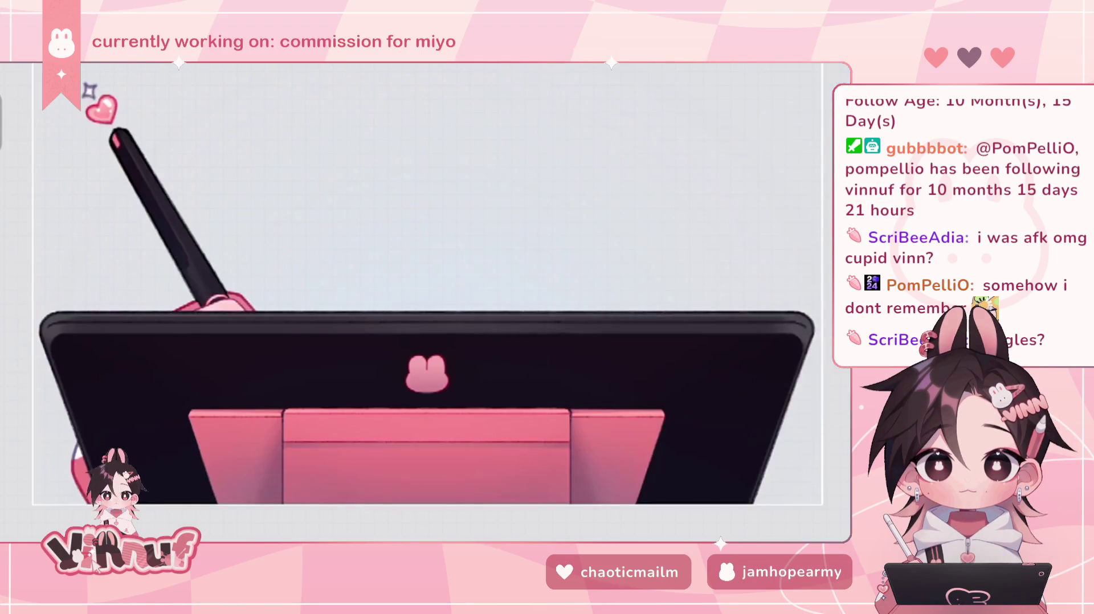
left_click(842, 66)
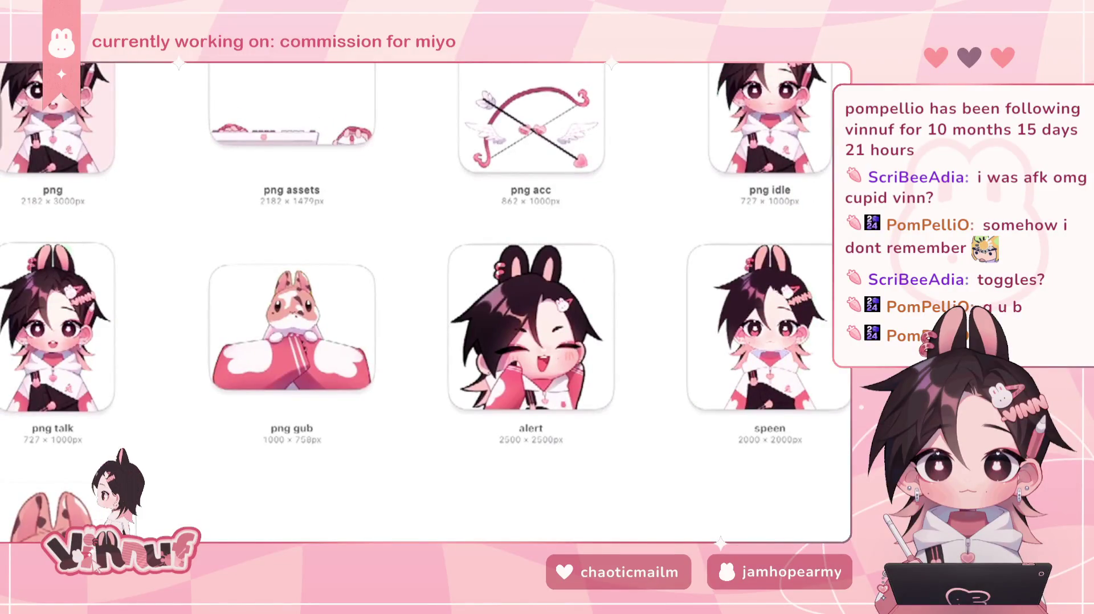
- Scroll through the Procreate gallery folders
scroll(424, 302, "down", 10)
scroll(424, 302, "down", 5)
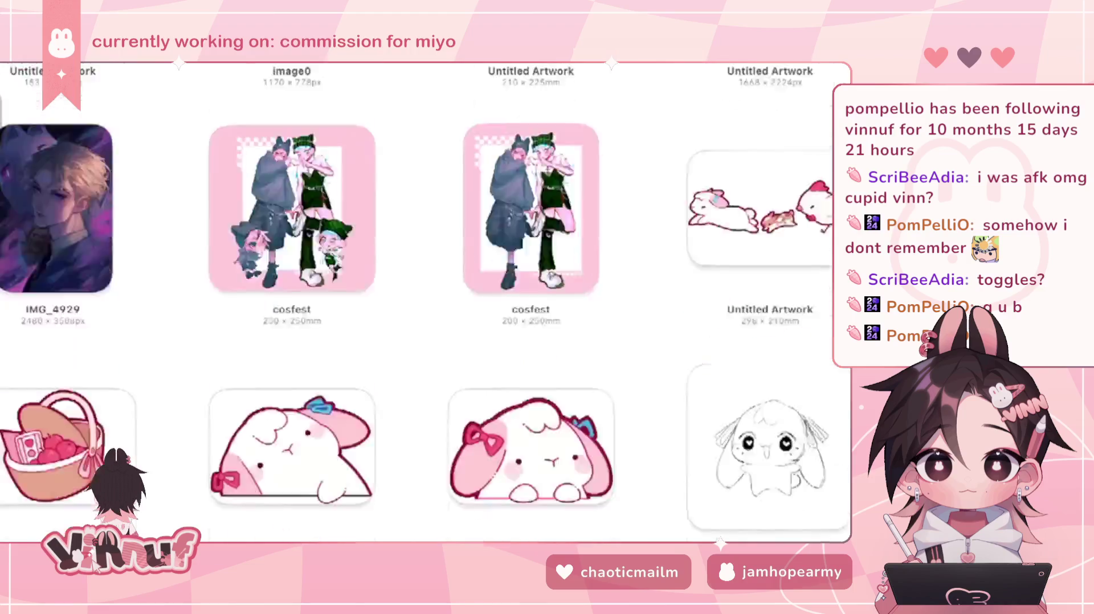
scroll(424, 302, "down", 5)
scroll(424, 302, "down", 5)
scroll(424, 302, "down", 3)
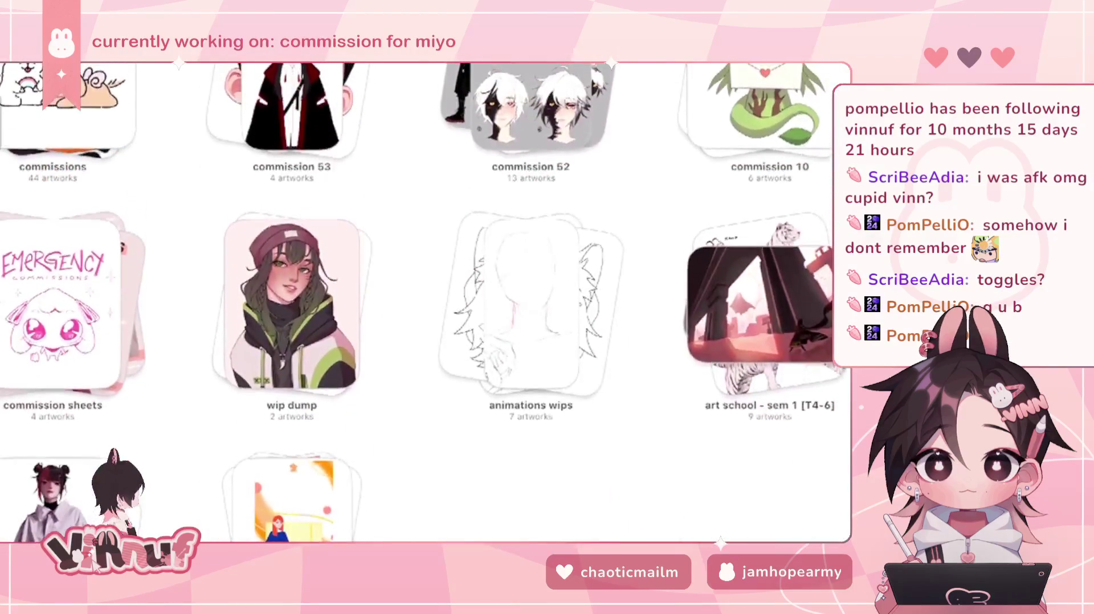
scroll(424, 301, "up", 5)
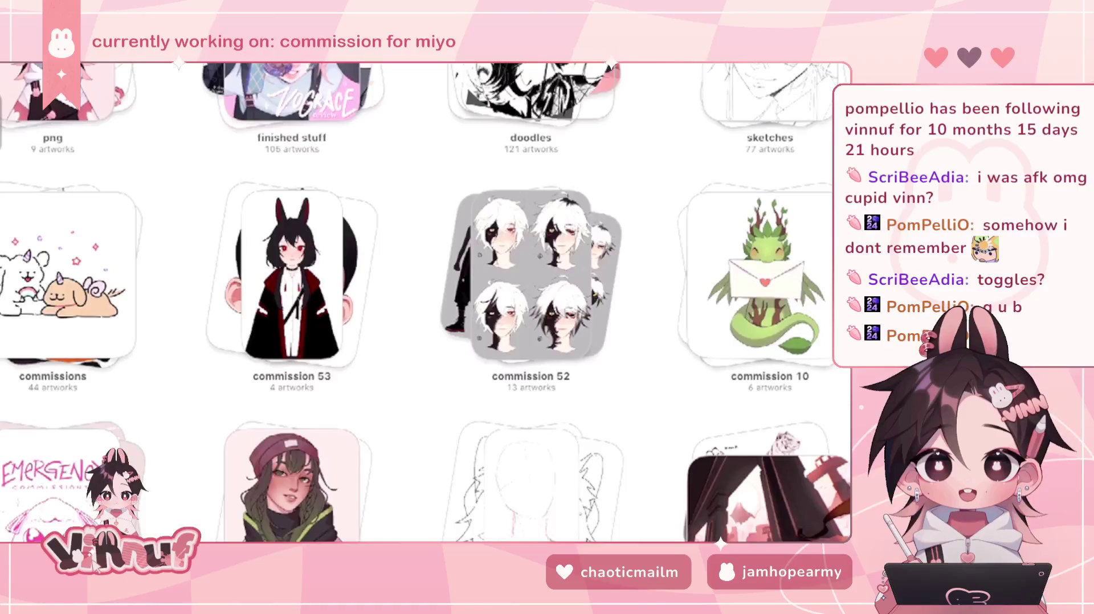
scroll(424, 302, "up", 1)
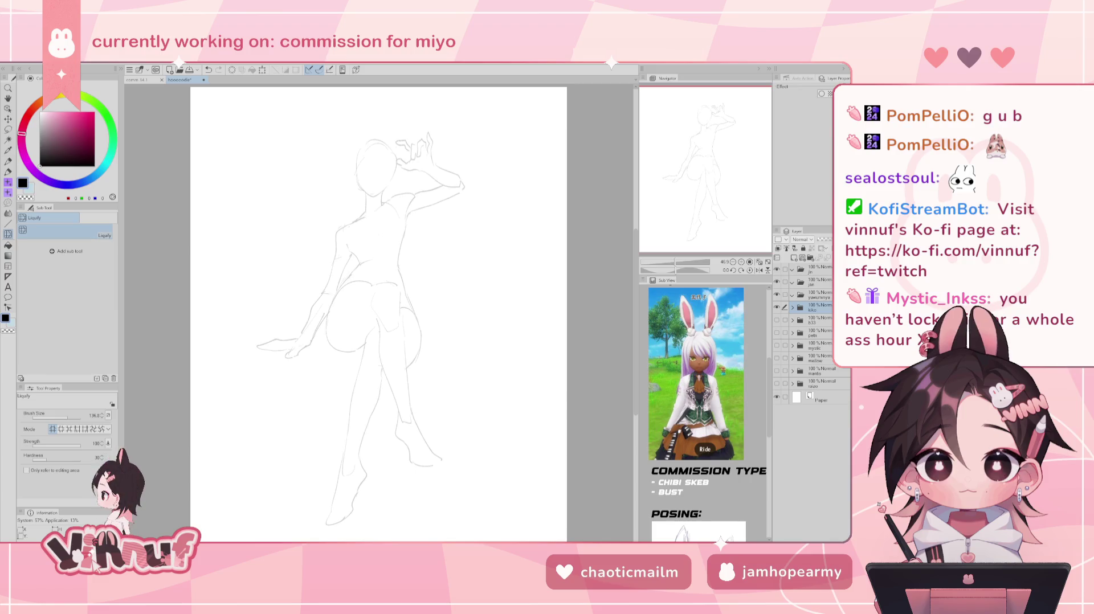
- Expand the kiko folder, select Layer 14, and zoom to about 101% on the head
left_click(792, 308)
left_click(819, 323)
left_click_drag(684, 267, 698, 263)
left_click_drag(712, 171, 717, 121)
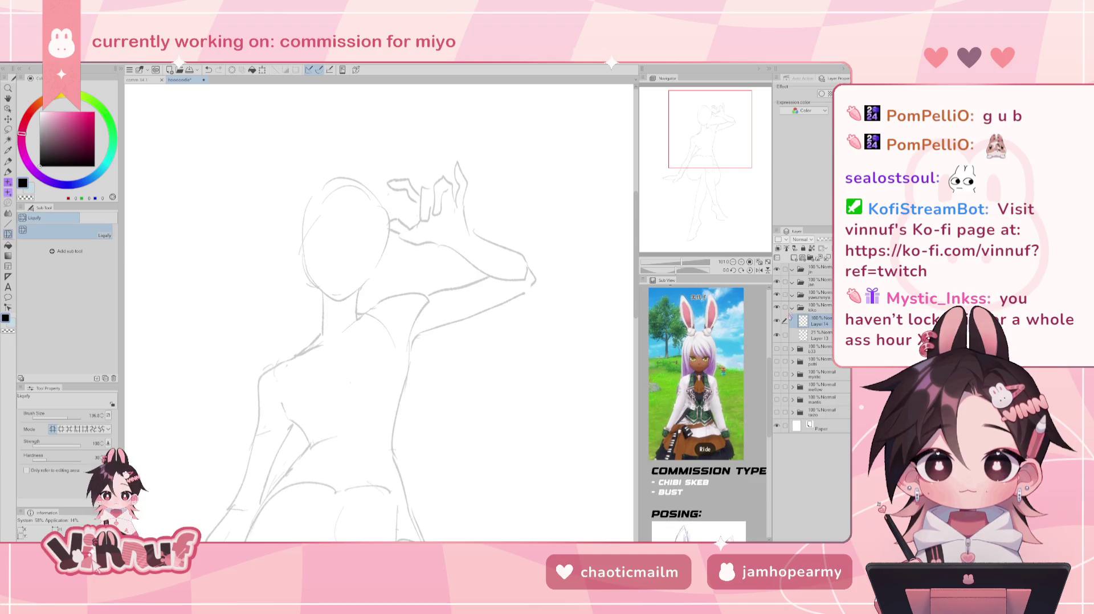
left_click_drag(716, 141, 723, 140)
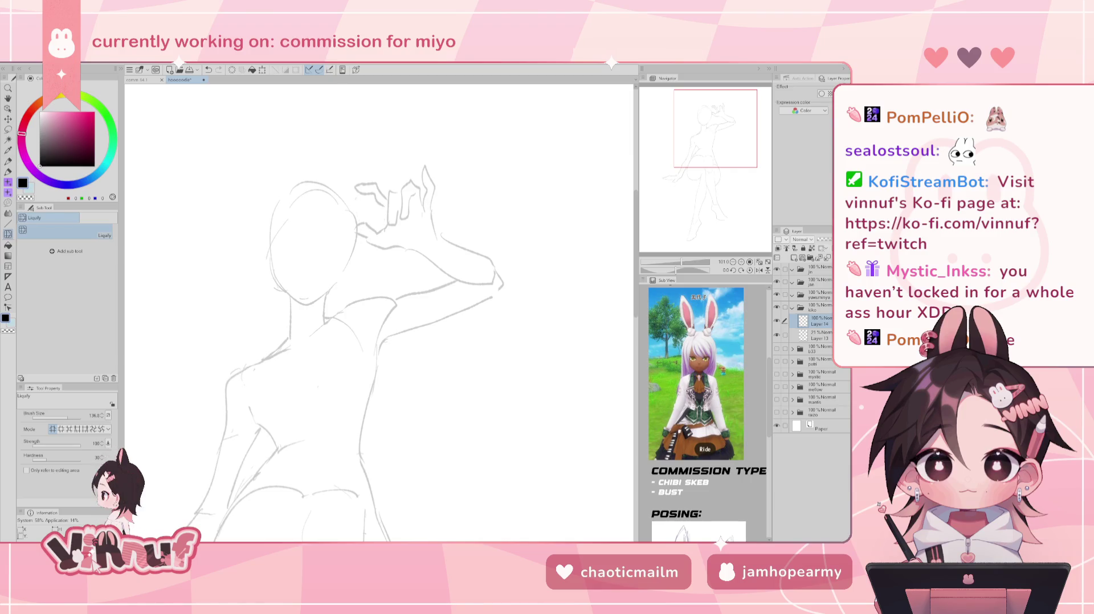
scroll(378, 312, "left", 2)
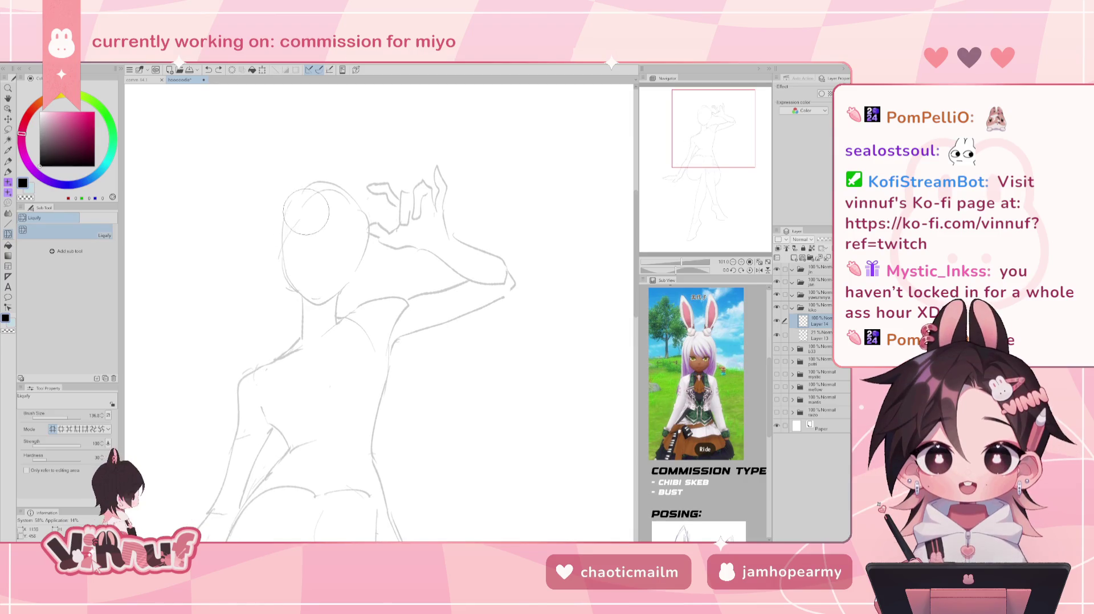
- With the Pen, ink the left cheek and jaw line down to the chin, retrying strokes
key("p")
left_click_drag(293, 218, 309, 316)
key("ctrl+z")
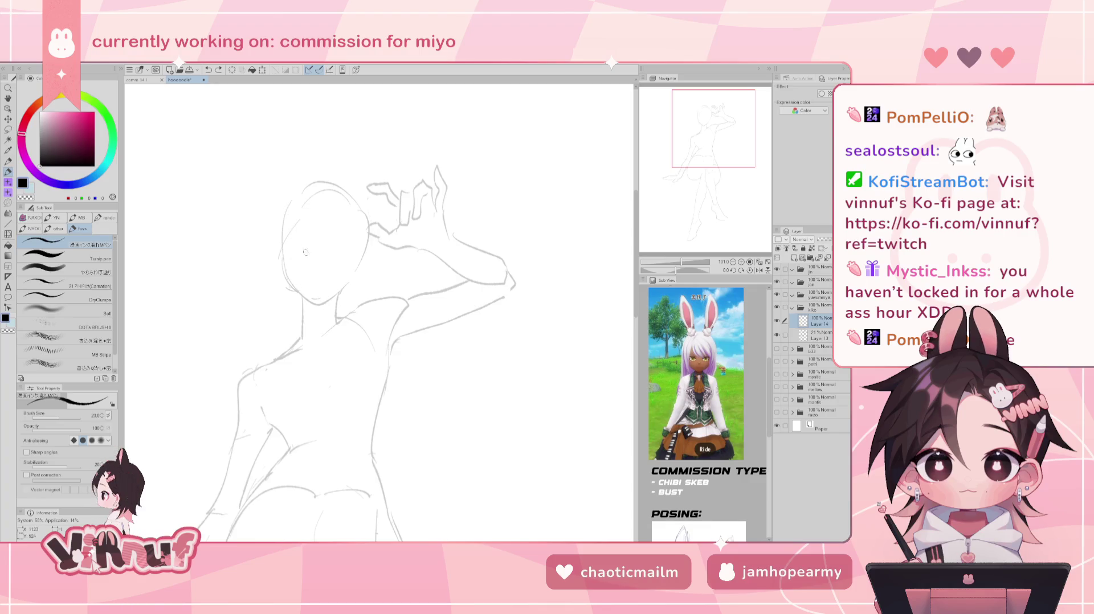
left_click_drag(280, 239, 292, 285)
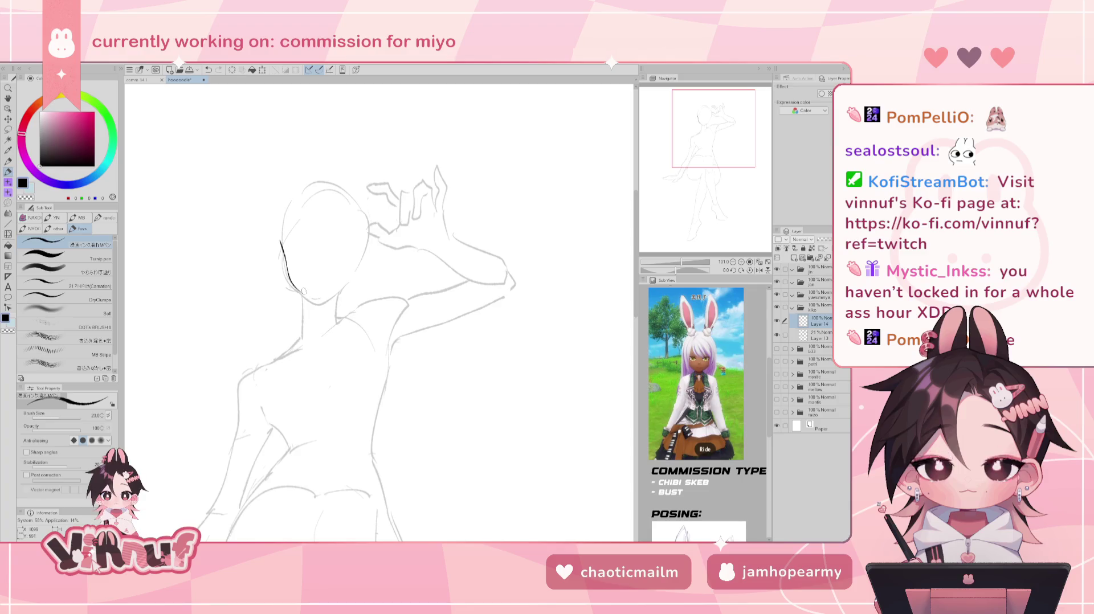
left_click_drag(292, 285, 318, 304)
key("ctrl+z")
key("ctrl+z")
key("ctrl+z")
key("ctrl+z")
left_click_drag(281, 248, 311, 302)
key("ctrl+z")
key("ctrl+z")
key("ctrl+z")
key("ctrl+z")
left_click_drag(281, 249, 313, 304)
key("ctrl+z")
left_click_drag(280, 249, 323, 303)
key("ctrl+z")
key("ctrl+z")
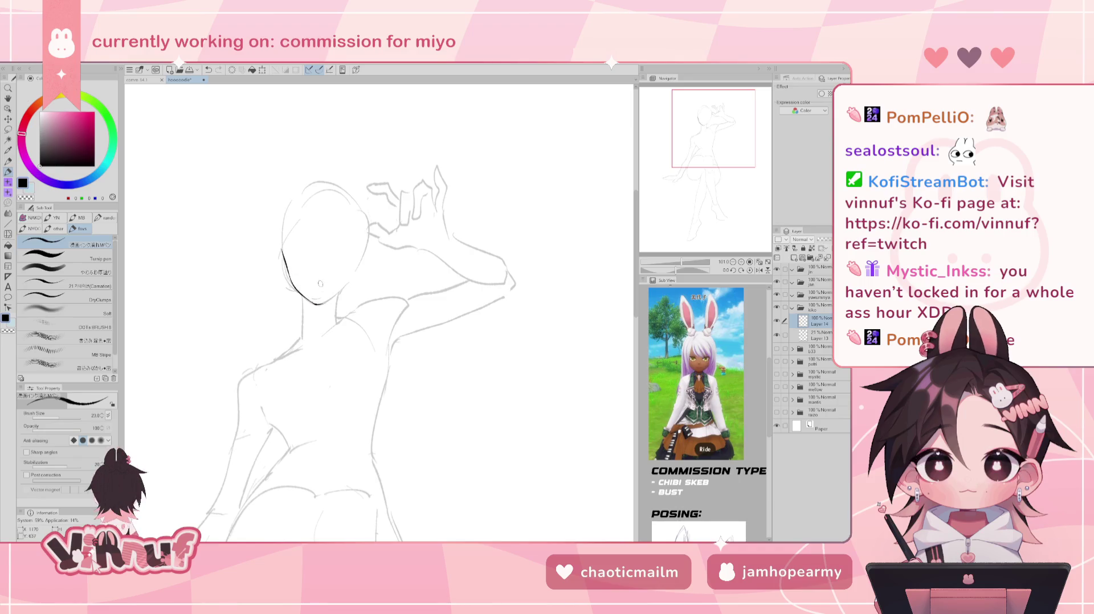
key("ctrl+z")
left_click_drag(311, 301, 323, 303)
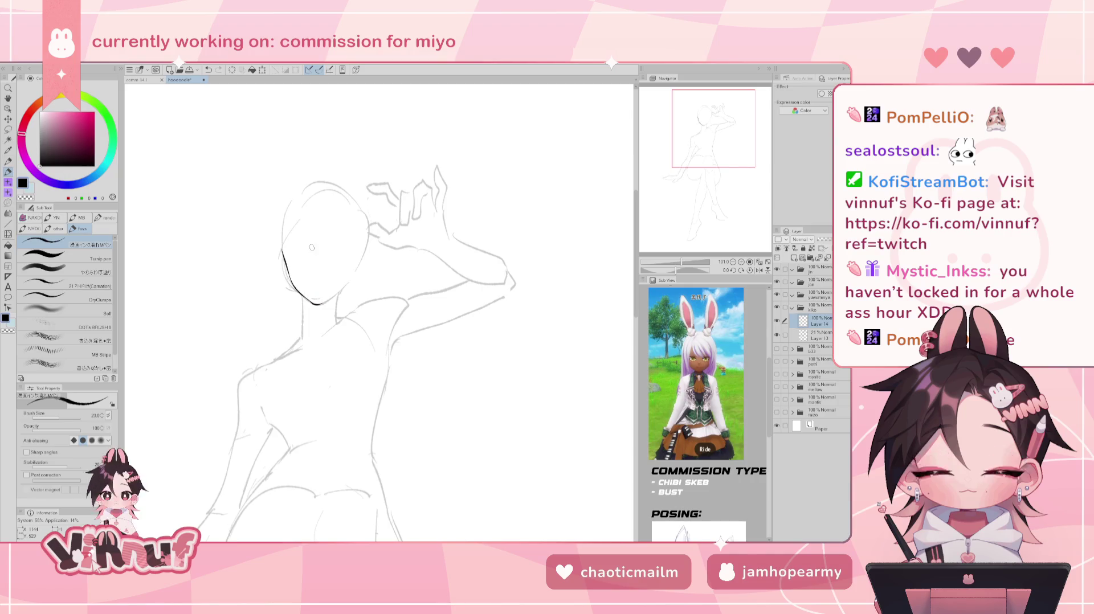
left_click_drag(354, 264, 322, 306)
key("ctrl+z")
key("ctrl+z")
key("ctrl+z")
key("ctrl+z")
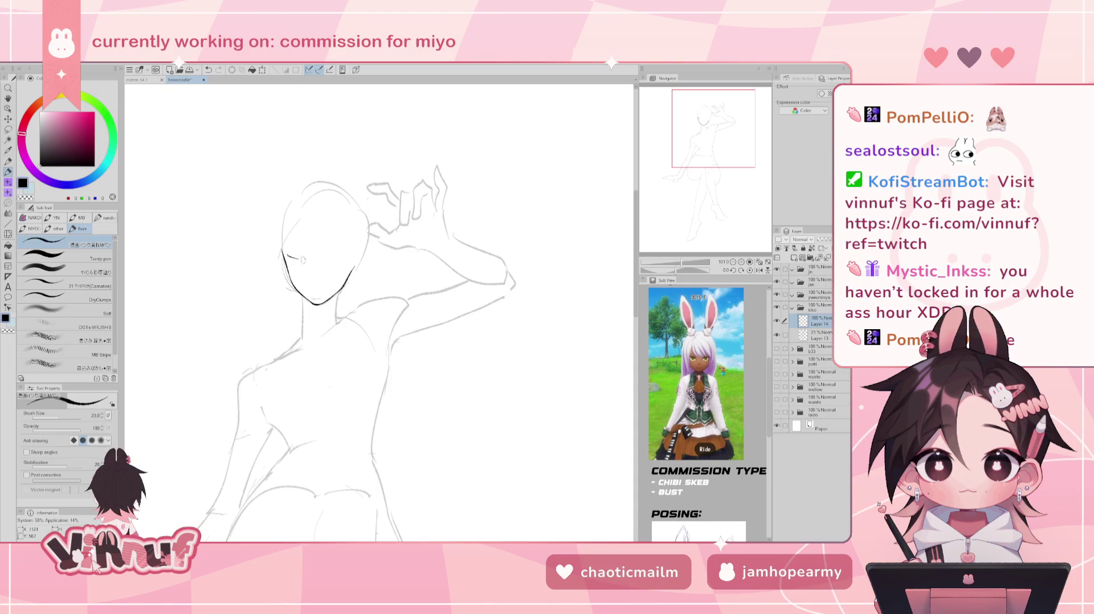
- Ink the left eye with a thick dark lash line, retrying the outer-corner strokes
left_click_drag(286, 257, 299, 260)
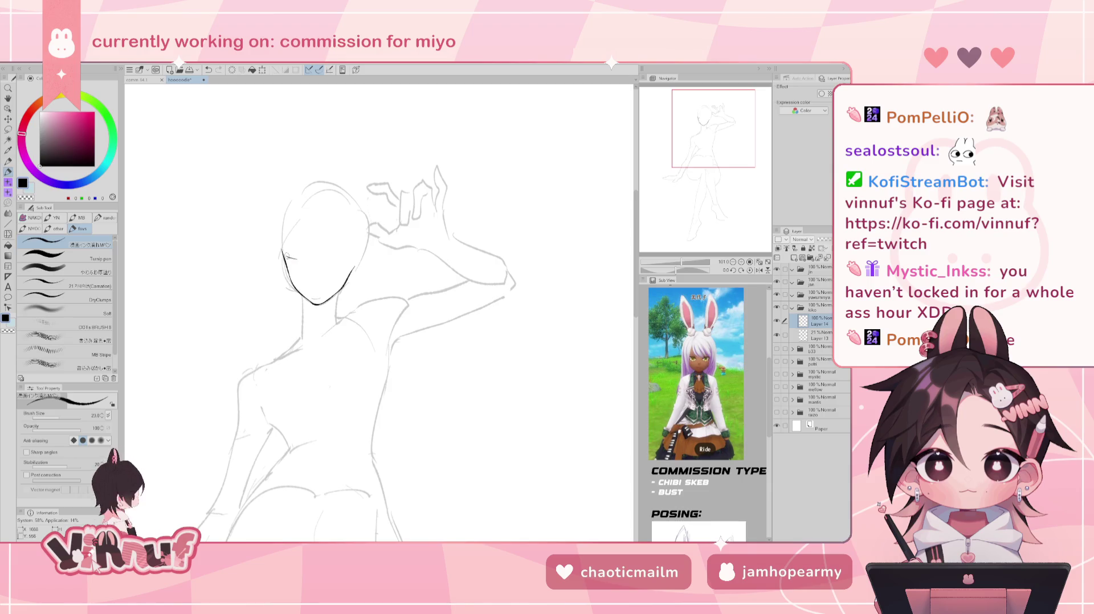
key("ctrl+z")
key("ctrl+z")
left_click_drag(287, 257, 303, 262)
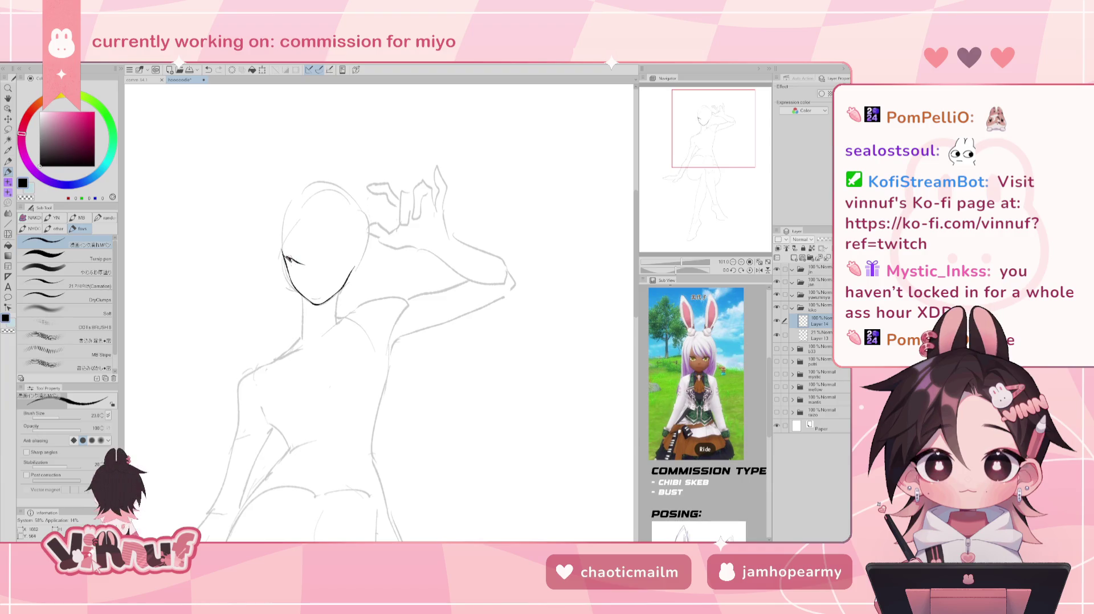
key("ctrl+z")
left_click_drag(287, 257, 305, 266)
key("ctrl+z")
left_click_drag(300, 264, 309, 266)
key("ctrl+z")
key("ctrl+z")
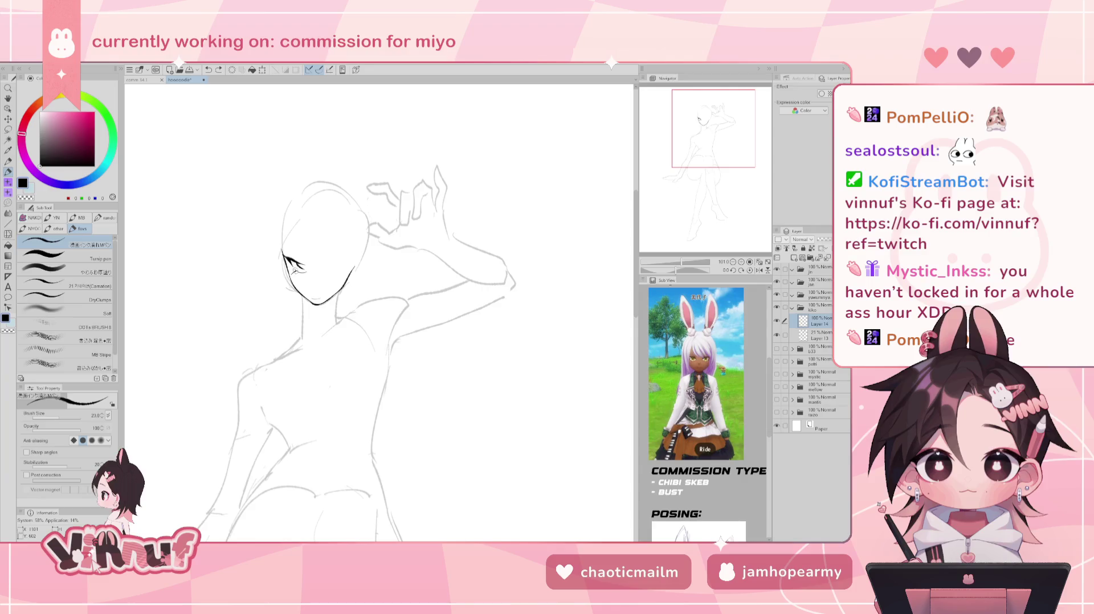
key("ctrl+z")
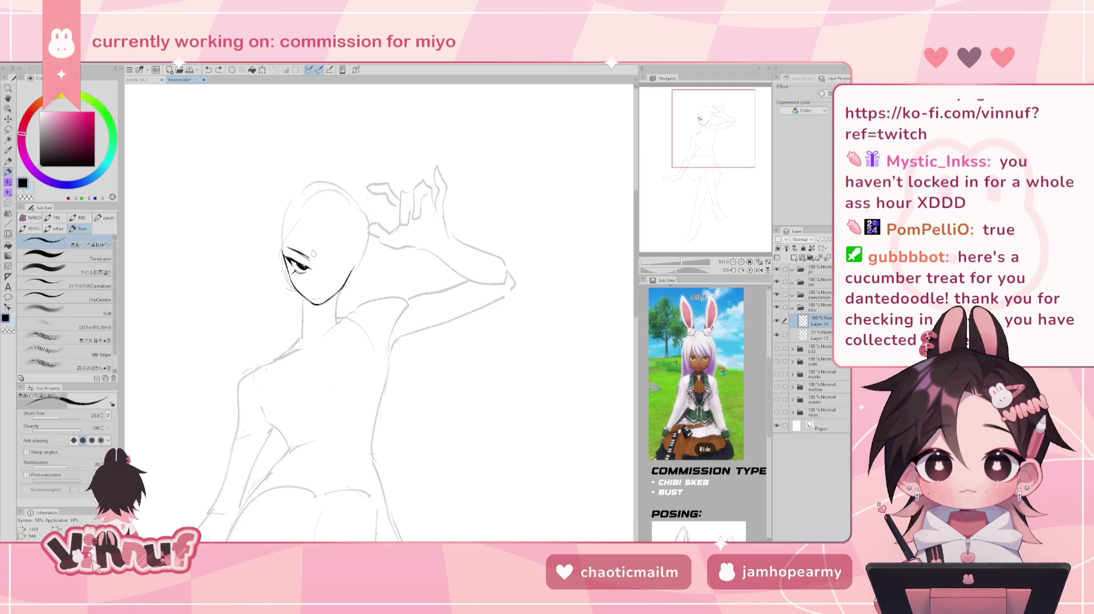
left_click_drag(293, 248, 312, 260)
key("ctrl+z")
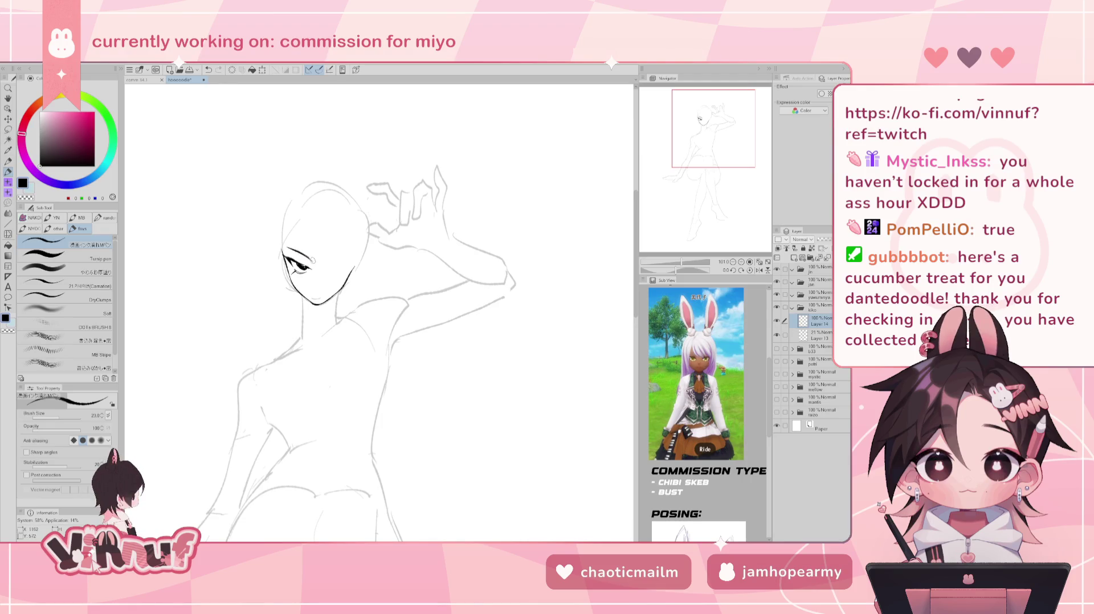
key("ctrl+z")
left_click_drag(303, 252, 316, 273)
key("ctrl+z")
key("ctrl+z")
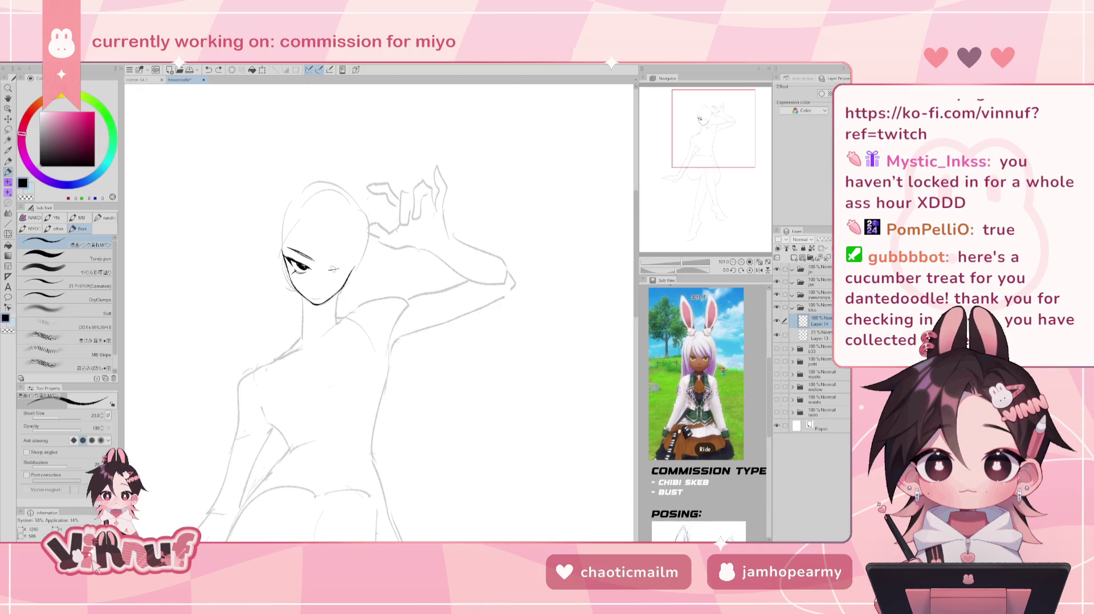
- Ink the right eye's inner corner and dark upper lid, redoing strokes until they look right
left_click_drag(329, 270, 353, 264)
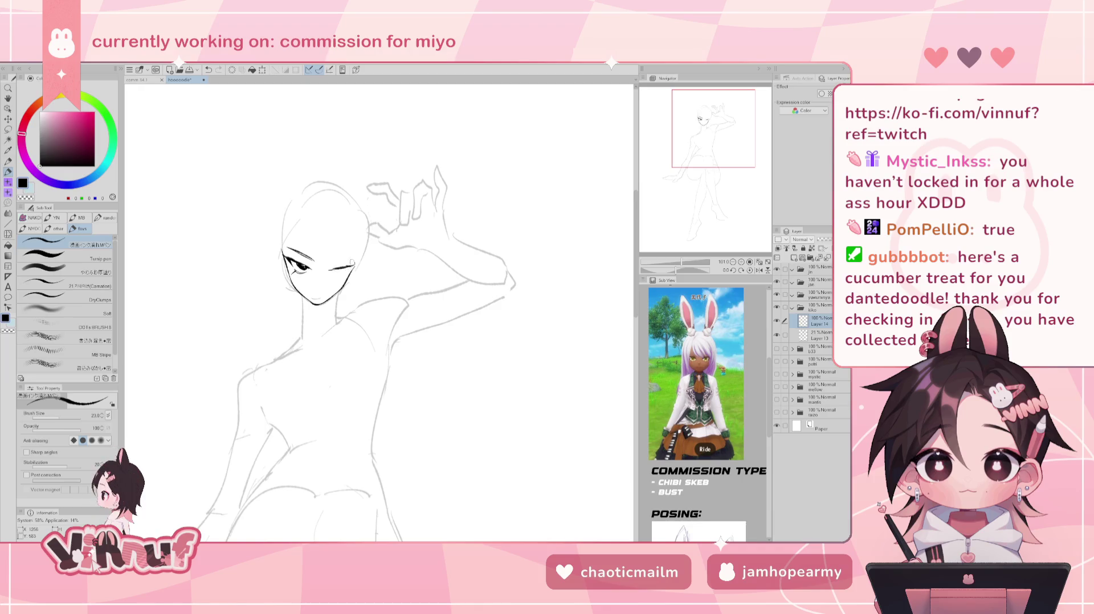
key("ctrl+z")
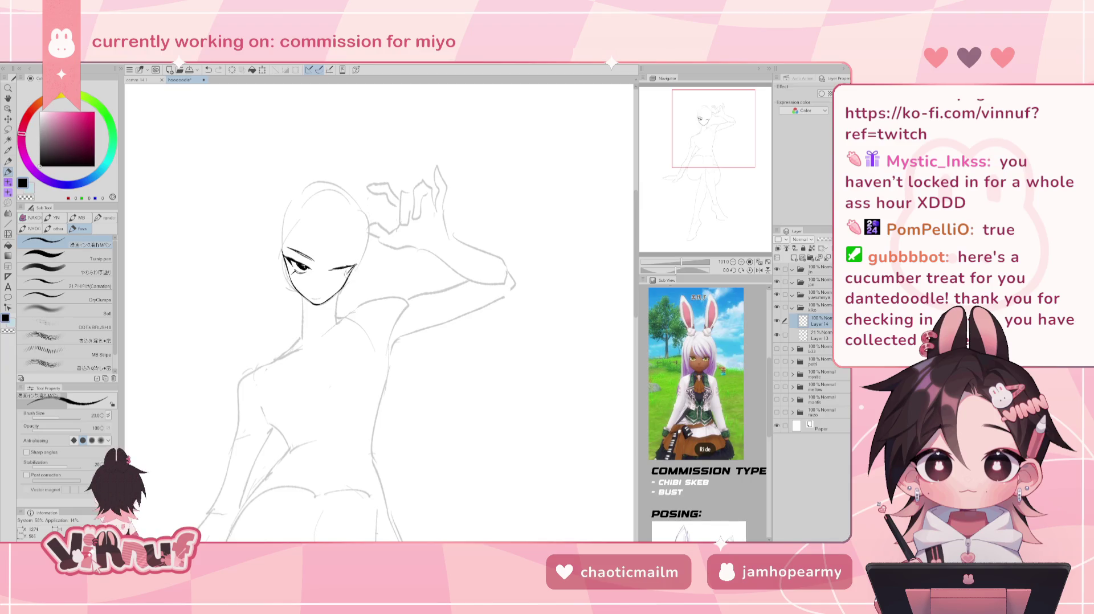
left_click_drag(350, 266, 345, 275)
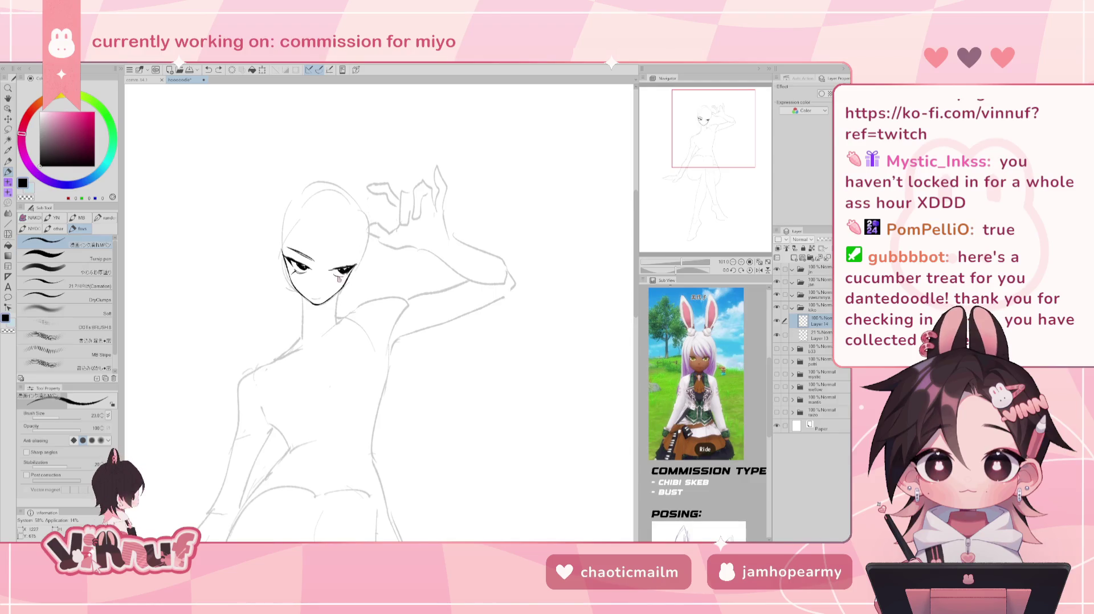
left_click_drag(339, 278, 348, 276)
key("ctrl+z")
key("ctrl+z")
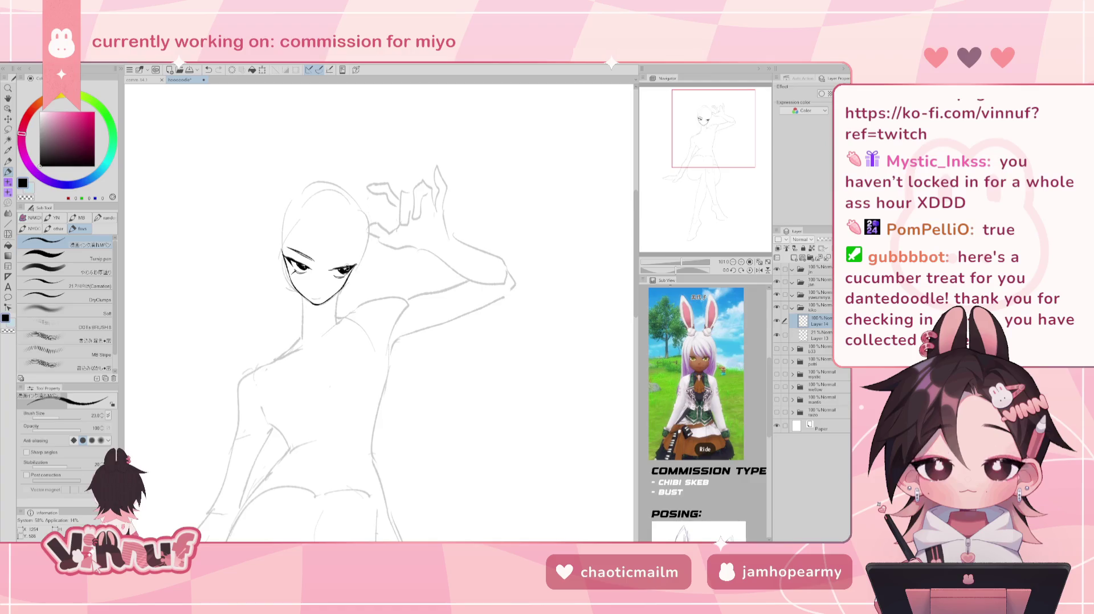
left_click_drag(356, 264, 337, 263)
key("ctrl+z")
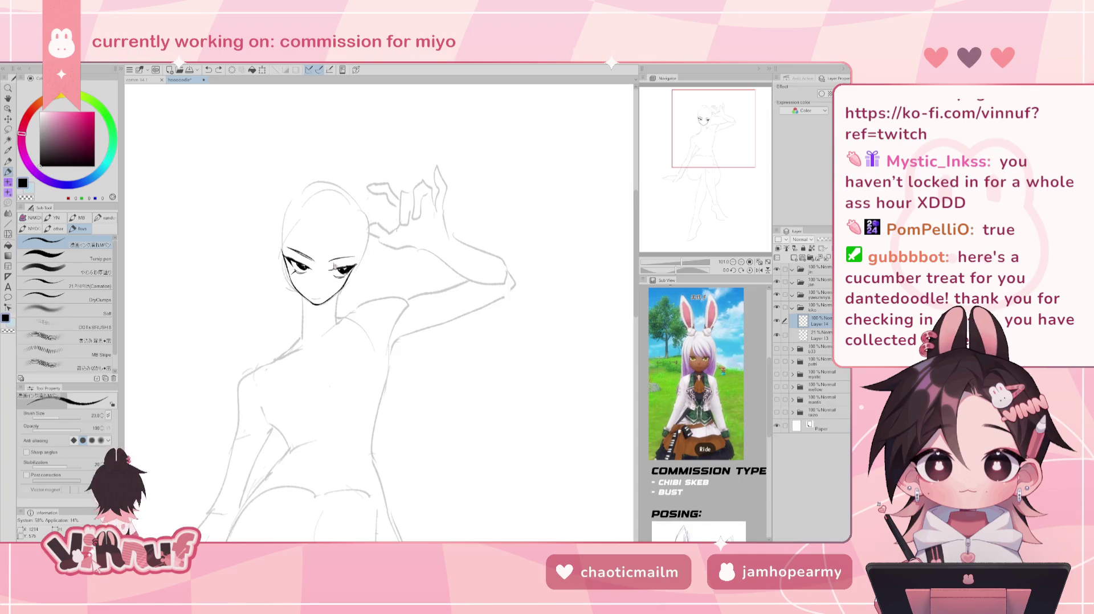
key("ctrl+z")
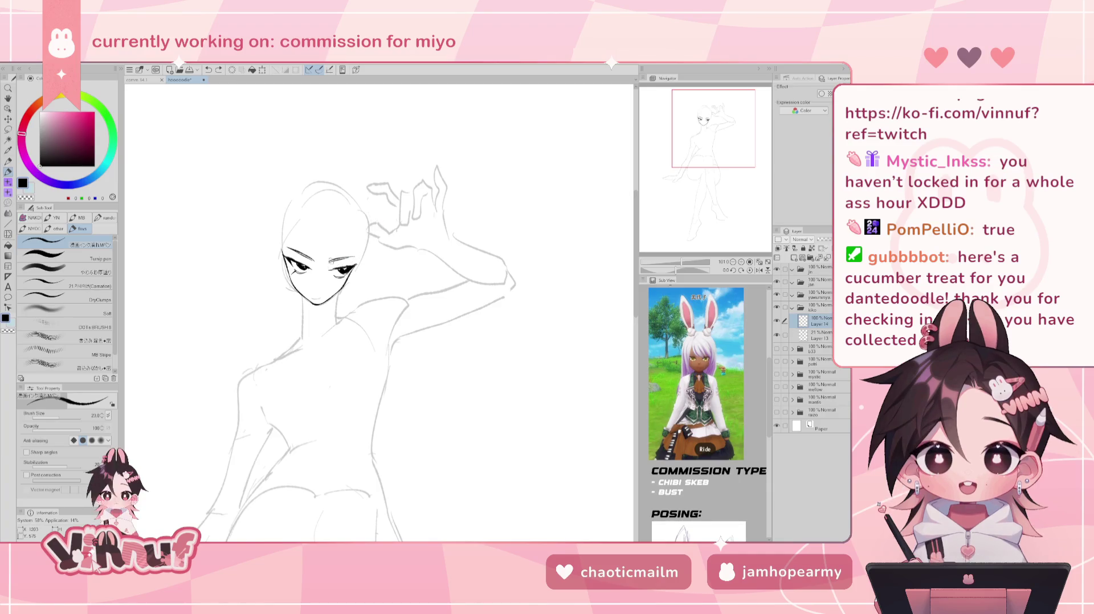
key("ctrl+z")
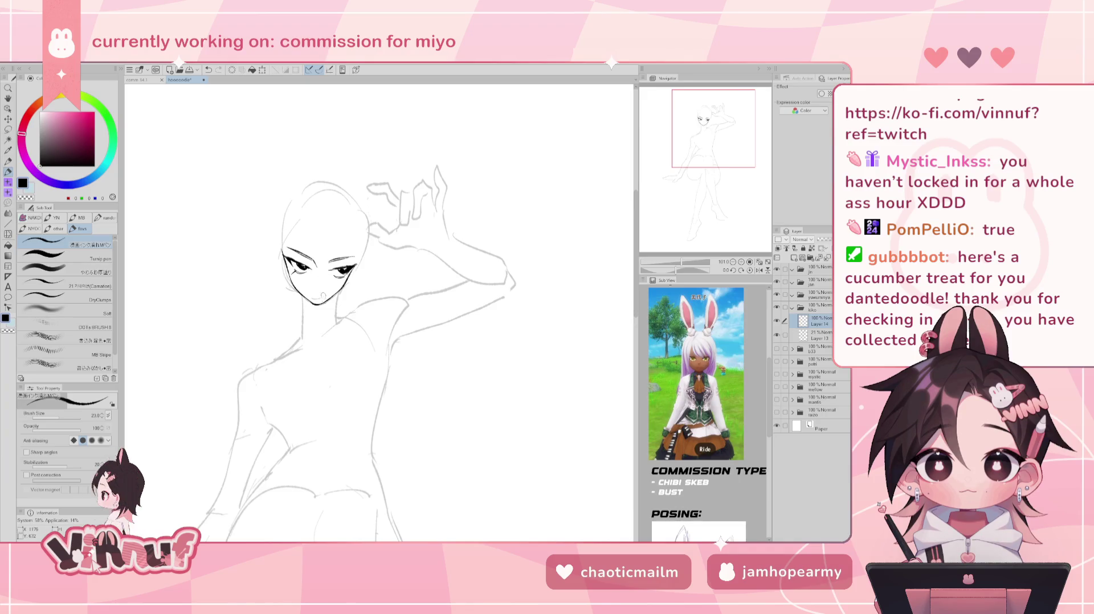
key("ctrl+z")
left_click_drag(326, 263, 355, 264)
- Drop a trial chin stroke and draw a small nose below the eyes
key("ctrl+z")
left_click_drag(328, 304, 331, 312)
key("ctrl+z")
left_click_drag(317, 288, 320, 293)
key("e")
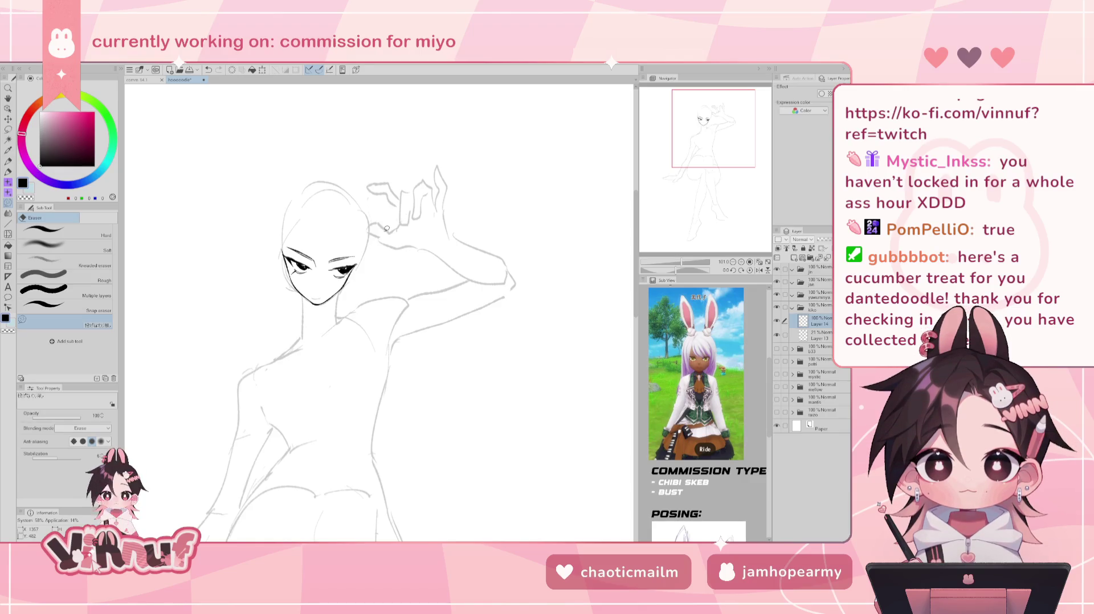
- Lasso a freehand selection around the face and head
key("m")
left_click_drag(294, 273, 363, 260)
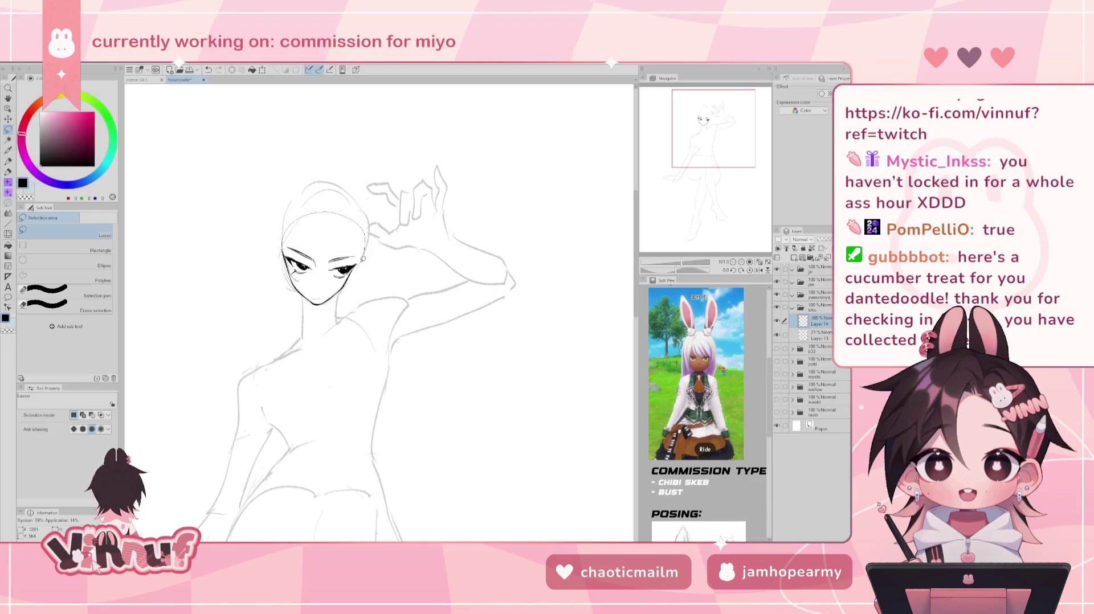
left_click_drag(362, 260, 348, 279)
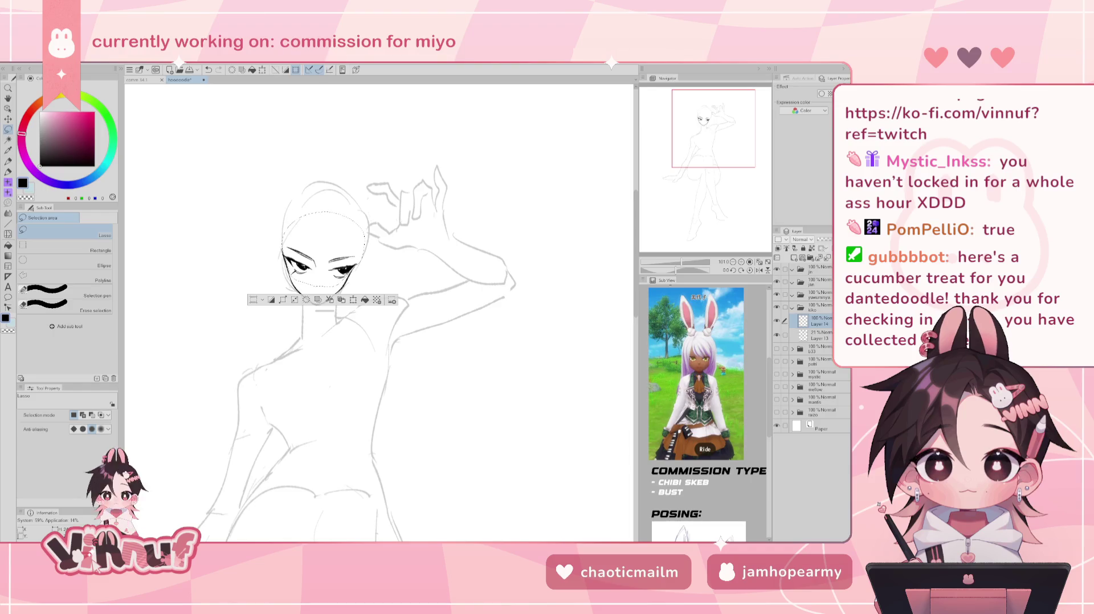
left_click_drag(347, 248, 369, 260)
- Nudge the selected eye lines slightly right with Move layer, then deselect
key("k")
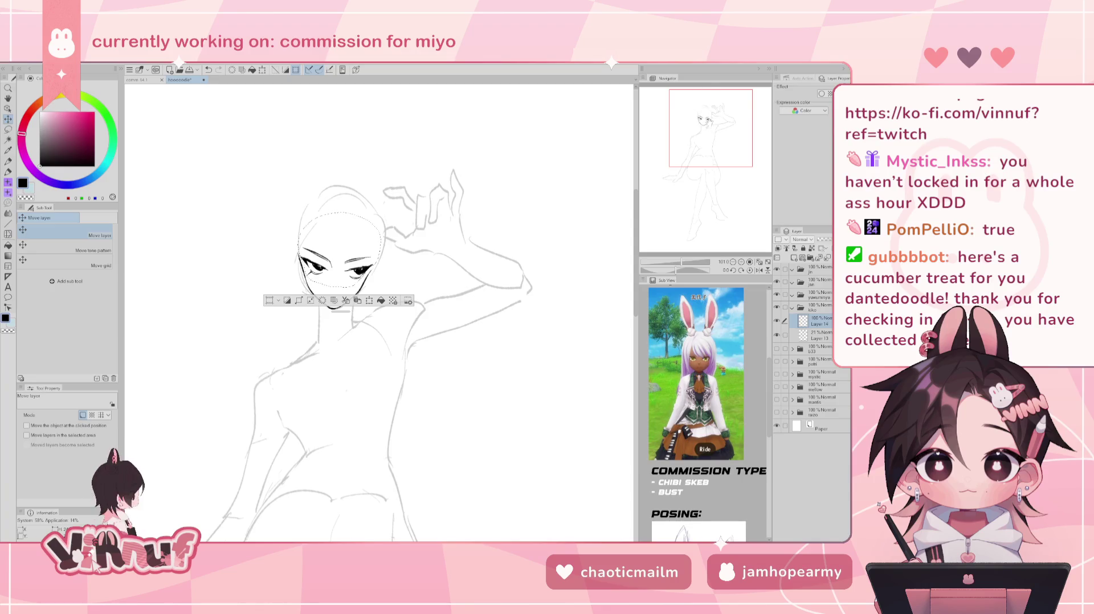
left_click_drag(370, 259, 371, 266)
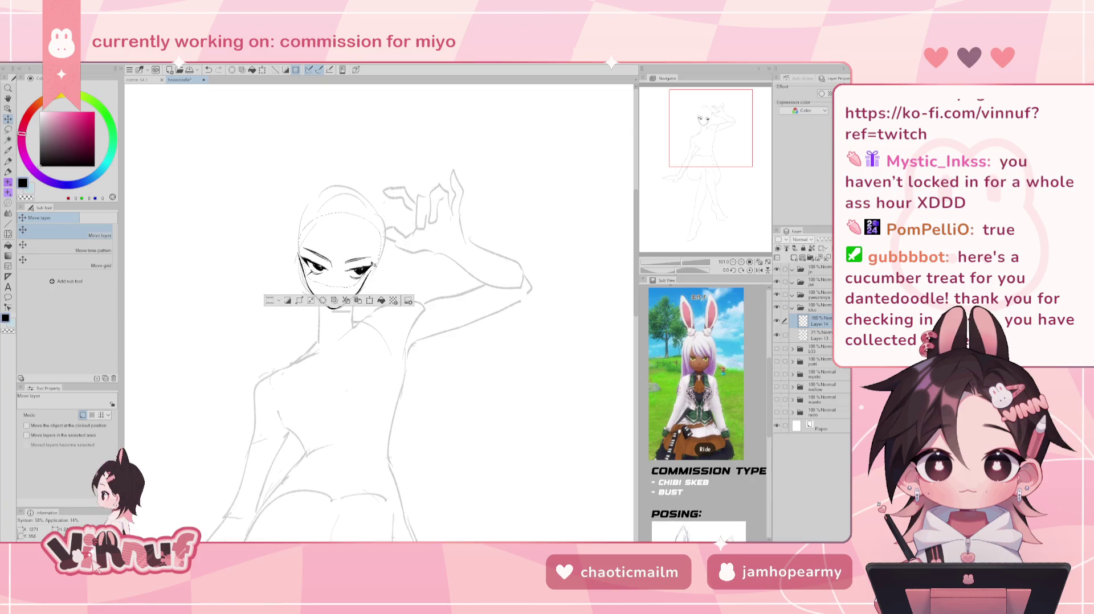
key("ctrl+d")
key("p")
key("e")
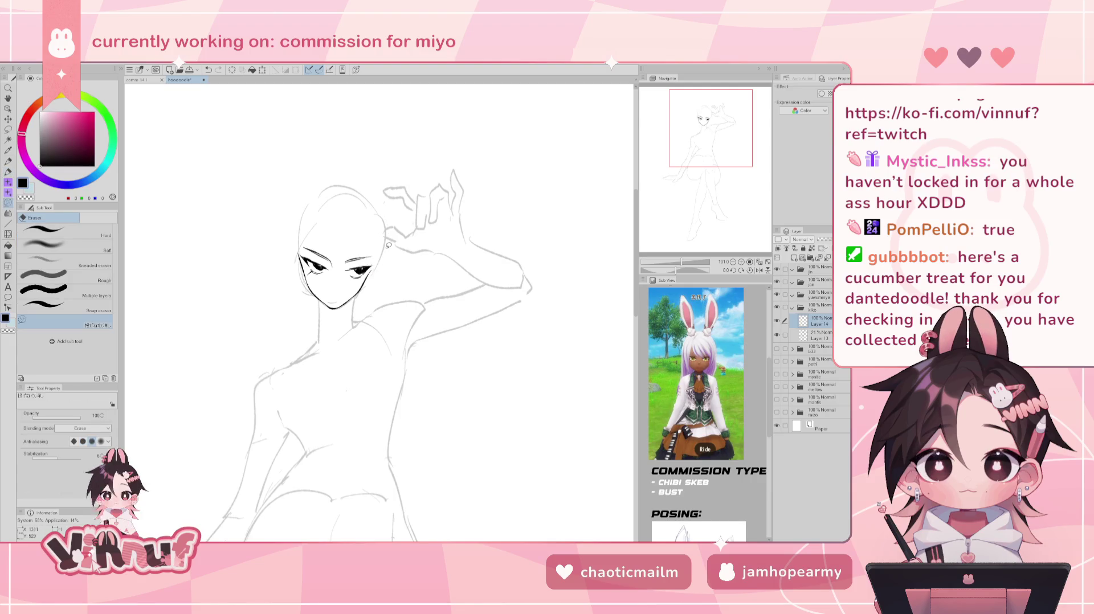
- Try a small nose stroke and a dot on the face, then undo both
key("p")
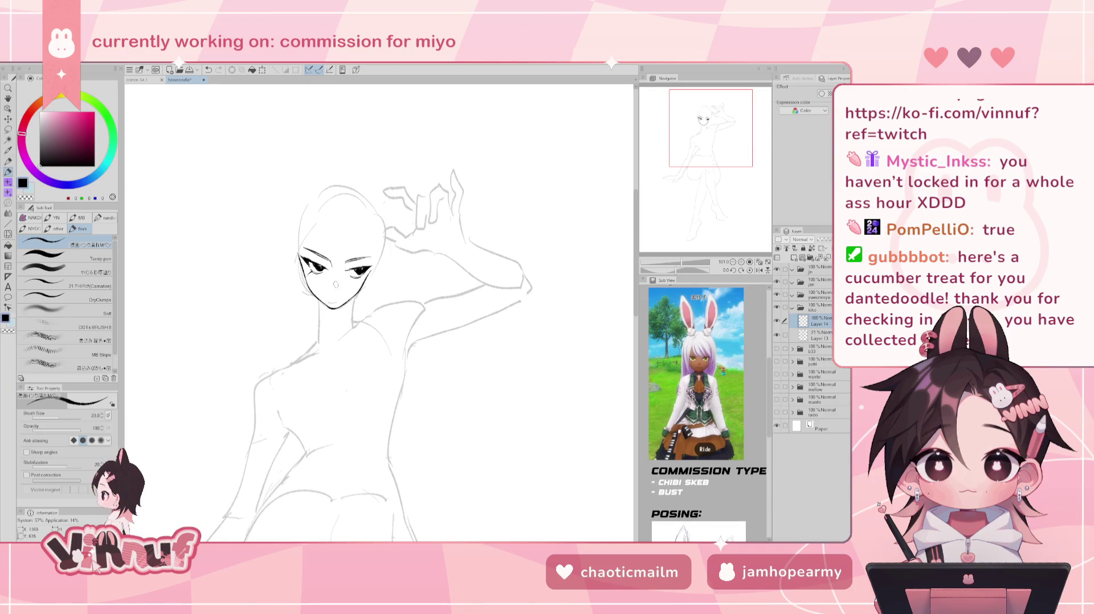
left_click_drag(330, 291, 334, 296)
key("ctrl+z")
left_click(325, 296)
key("ctrl+z")
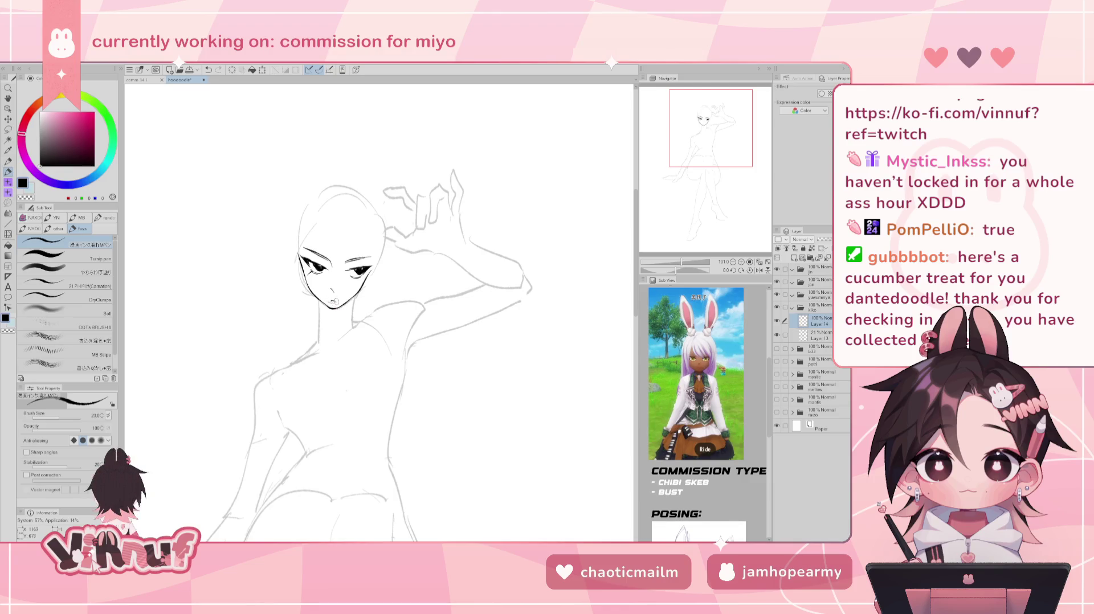
- Ink a short mouth line under the nose and redraw the right eye's lines
left_click_drag(329, 300, 337, 302)
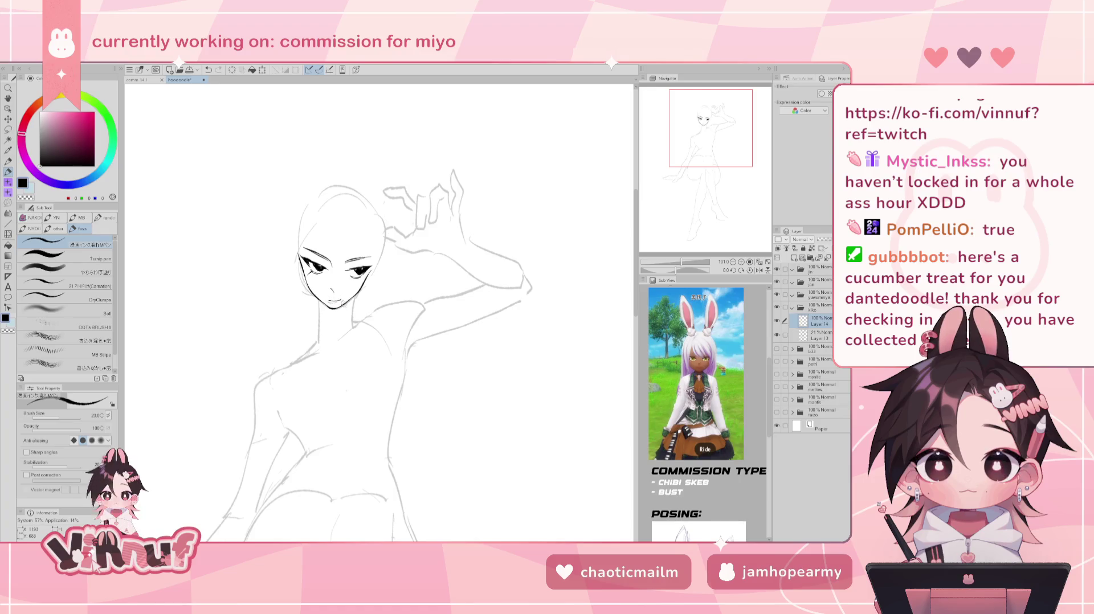
left_click_drag(336, 300, 344, 297)
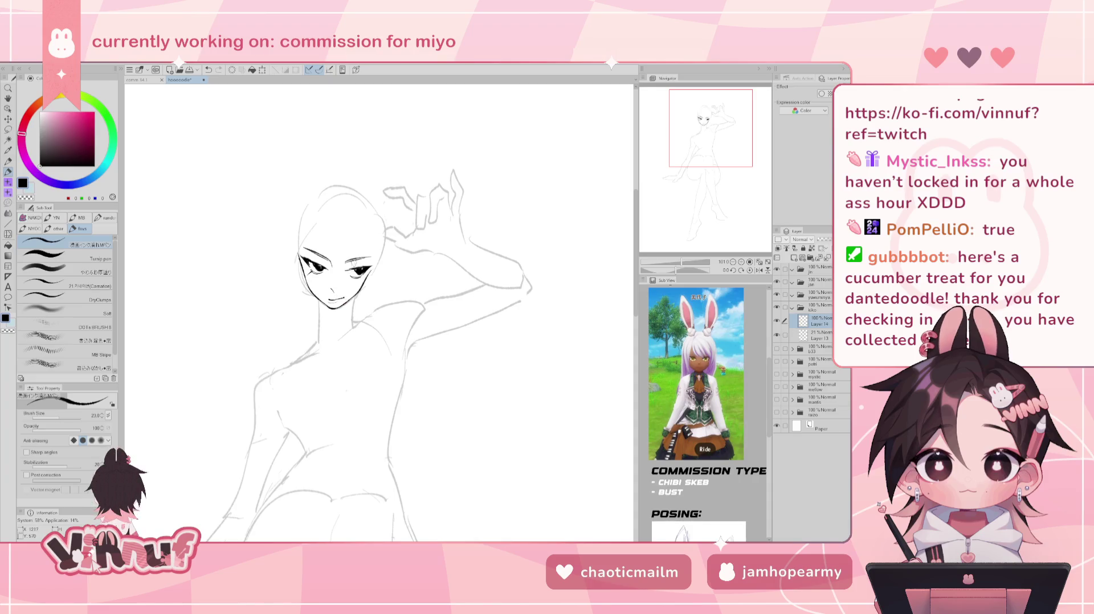
left_click_drag(330, 300, 339, 297)
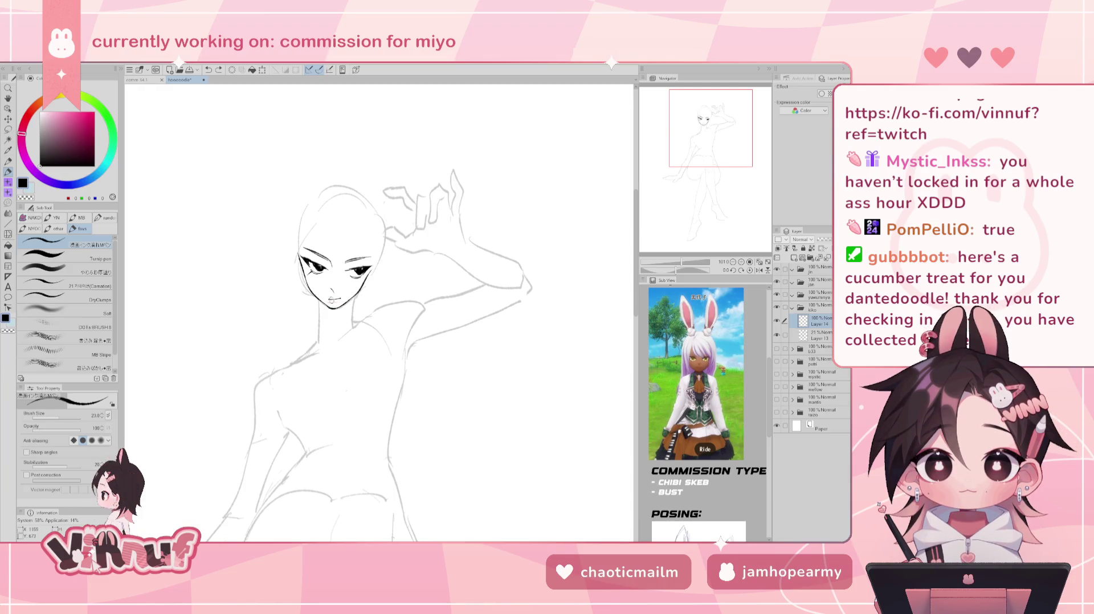
left_click_drag(330, 299, 338, 297)
key("ctrl+z")
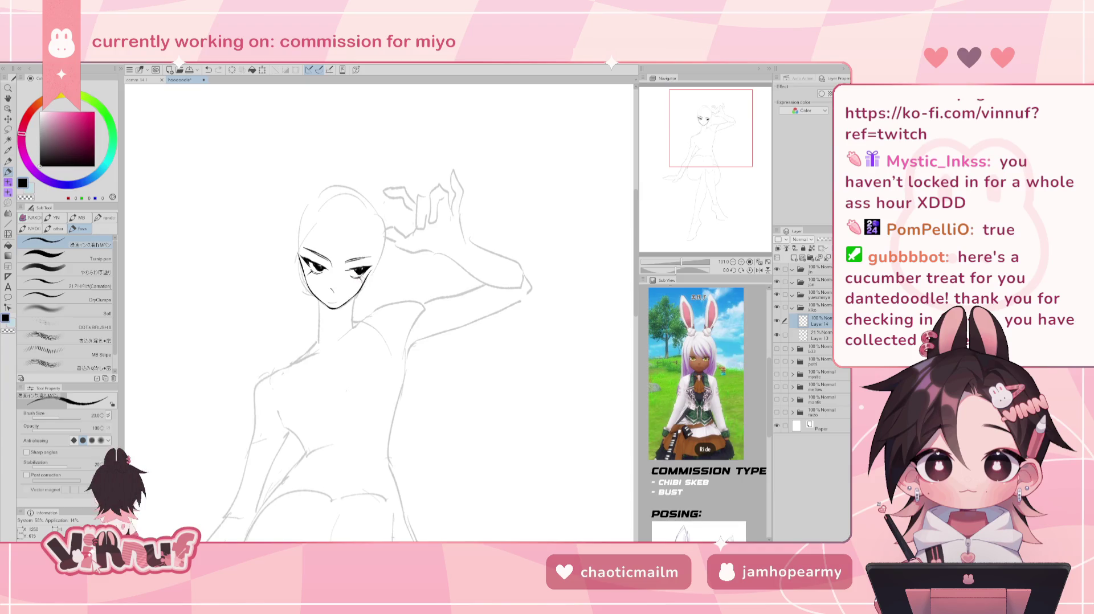
key("ctrl+z")
left_click_drag(360, 275, 363, 282)
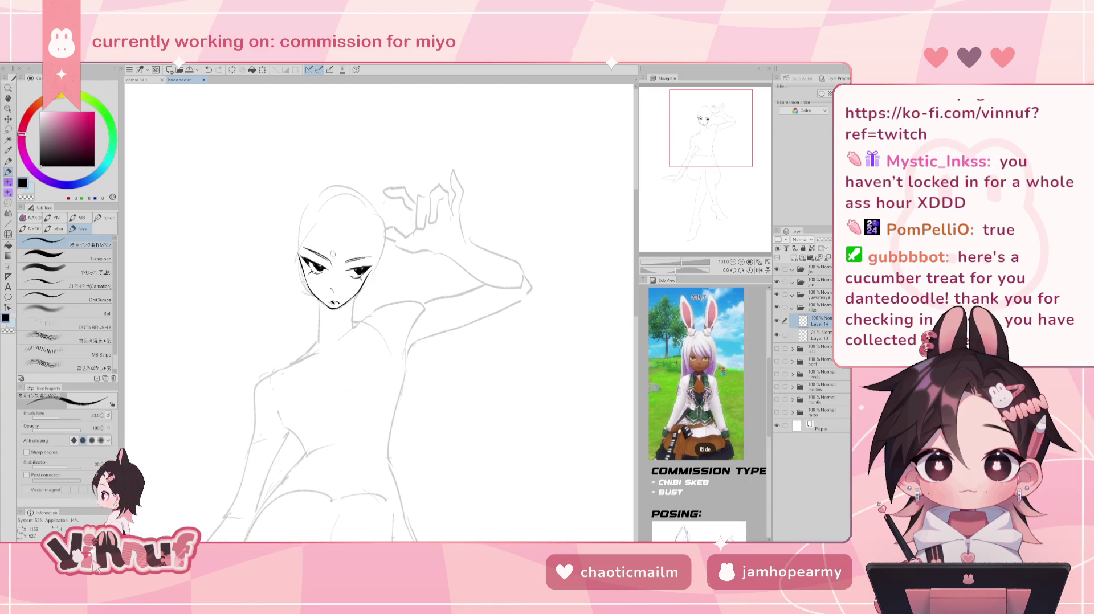
- Lasso the mouth area, then release the selection without moving it
key("m")
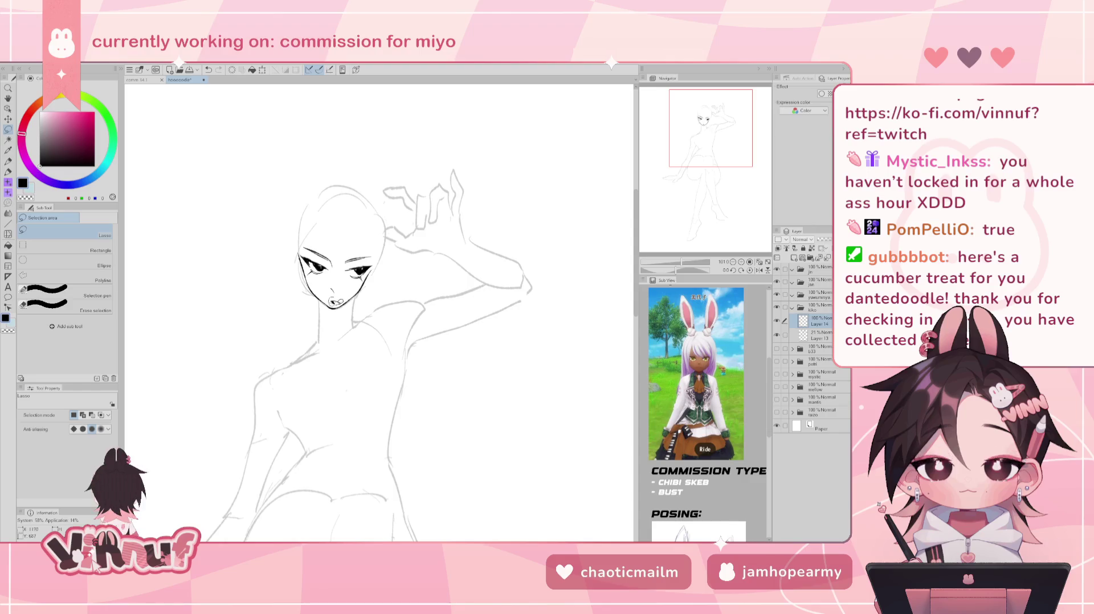
mouse_move(334, 301)
left_mouse_down()
mouse_move(343, 298)
mouse_move(335, 305)
left_mouse_up()
key("k")
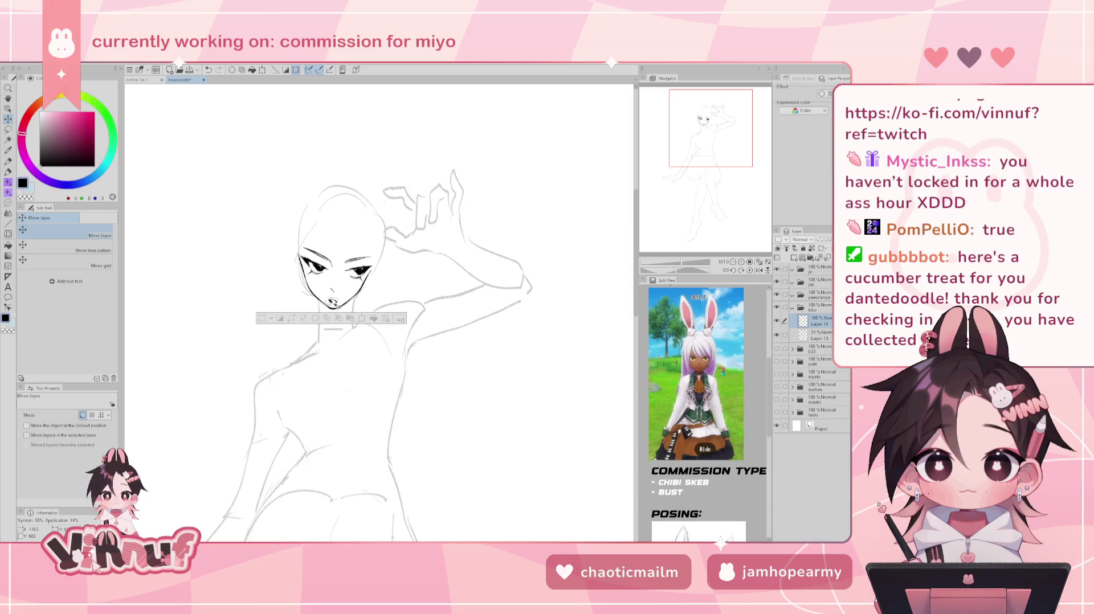
key("ctrl+d")
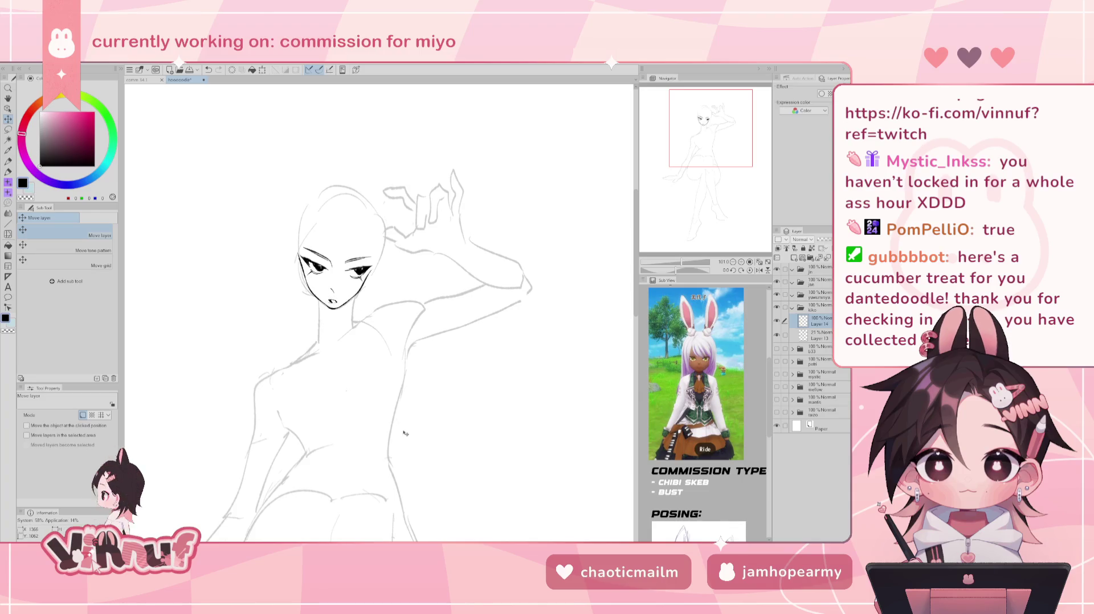
key("p")
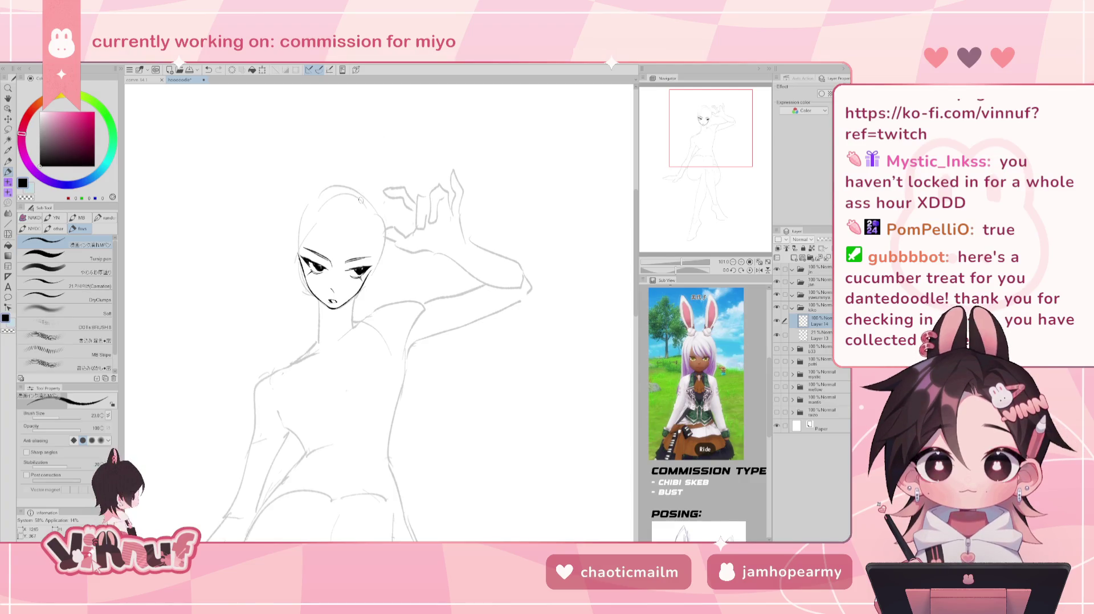
- Drop the redrawn face contour, then ink a pointed ear and a curved hair strand
key("ctrl+z")
left_click_drag(292, 249, 303, 276)
key("ctrl+z")
key("ctrl+z")
key("ctrl+z")
mouse_move(381, 262)
left_mouse_down()
mouse_move(366, 285)
mouse_move(377, 271)
left_mouse_up()
key("ctrl+z")
key("ctrl+z")
key("ctrl+z")
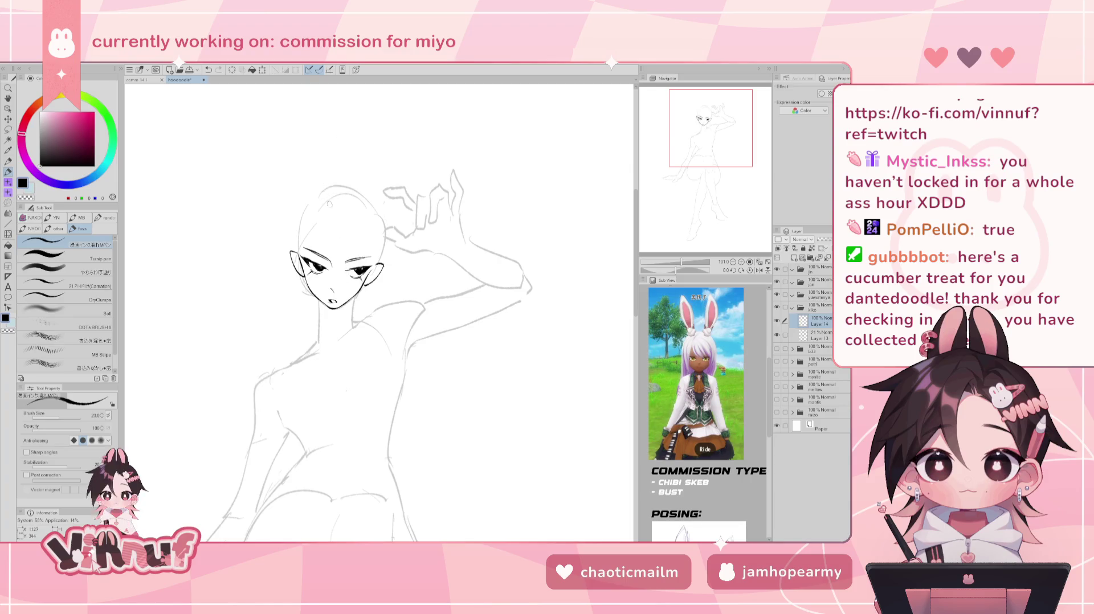
left_click_drag(328, 208, 322, 241)
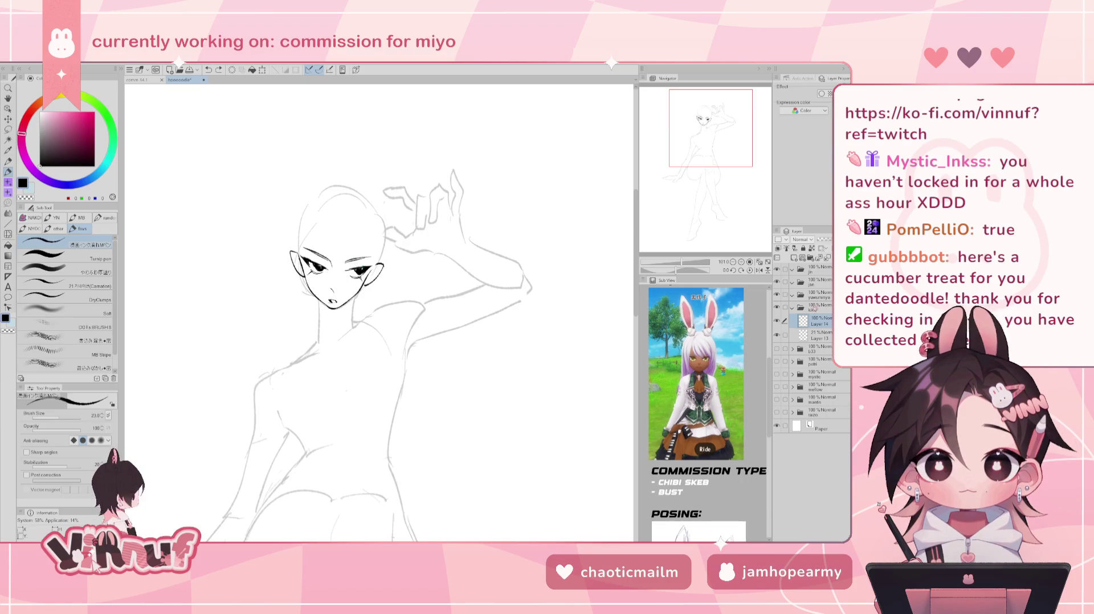
- Add a new raster layer, then shift the face line art on Layer 14 slightly down
left_click(795, 258)
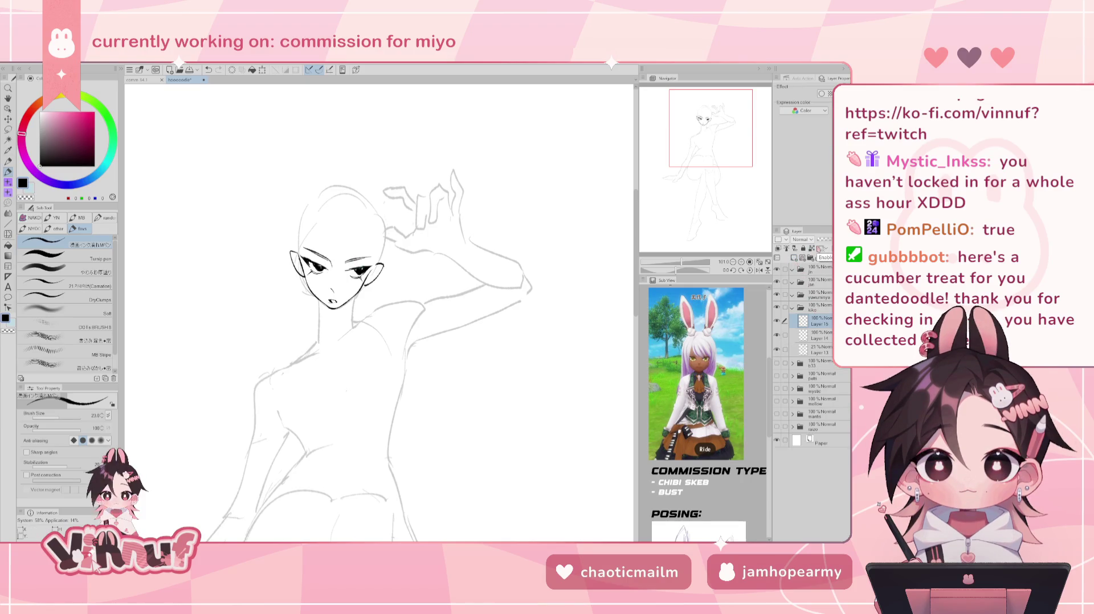
left_click(820, 335)
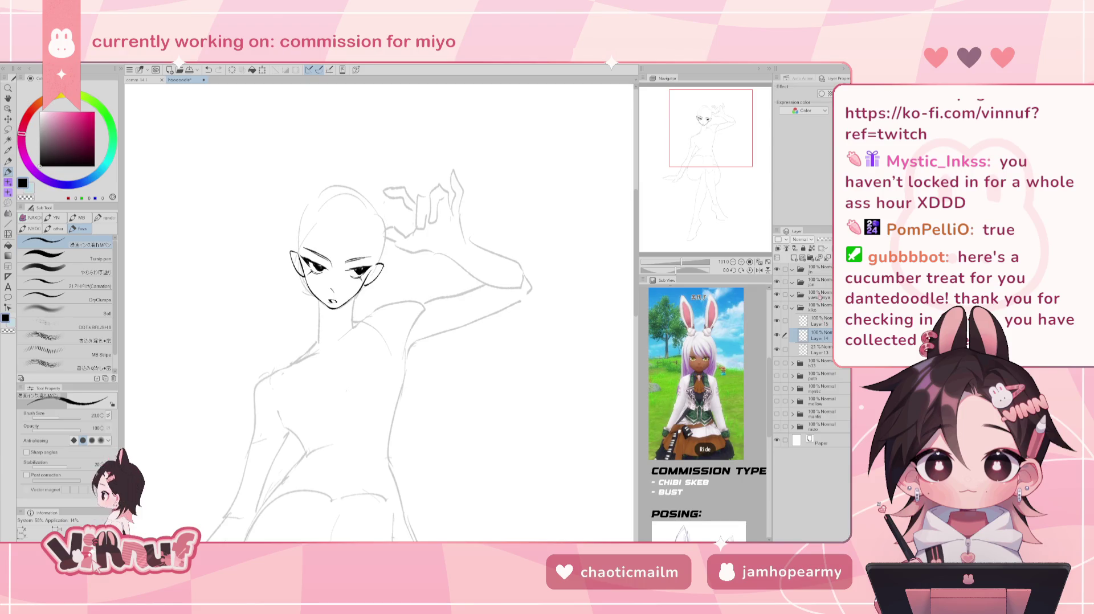
key("k")
left_click_drag(349, 310, 351, 317)
key("ctrl+z")
key("ctrl+y")
key("ctrl+z")
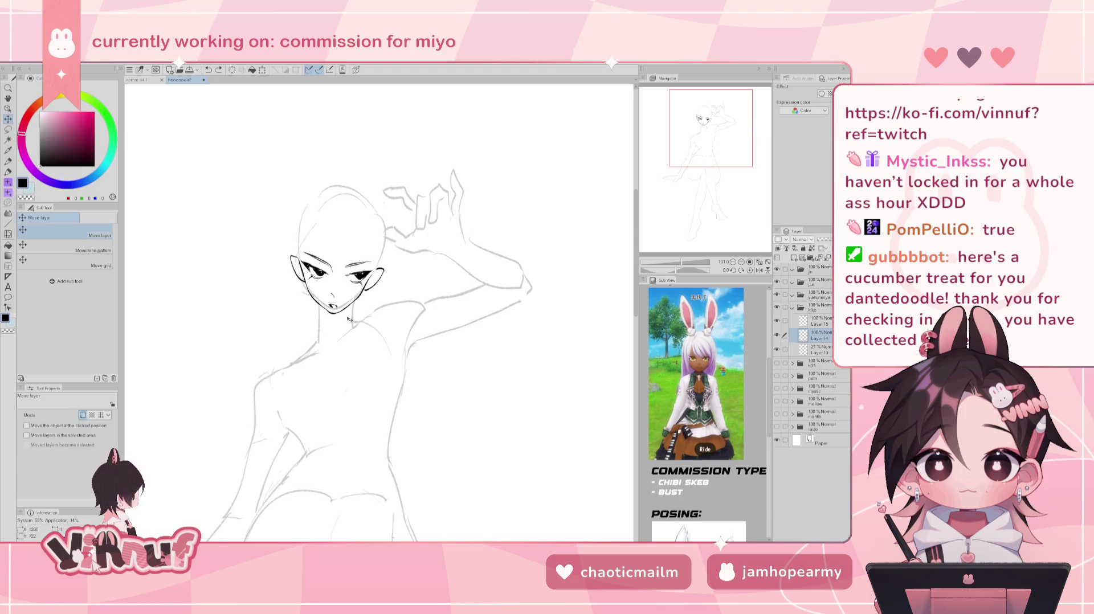
key("ctrl+y")
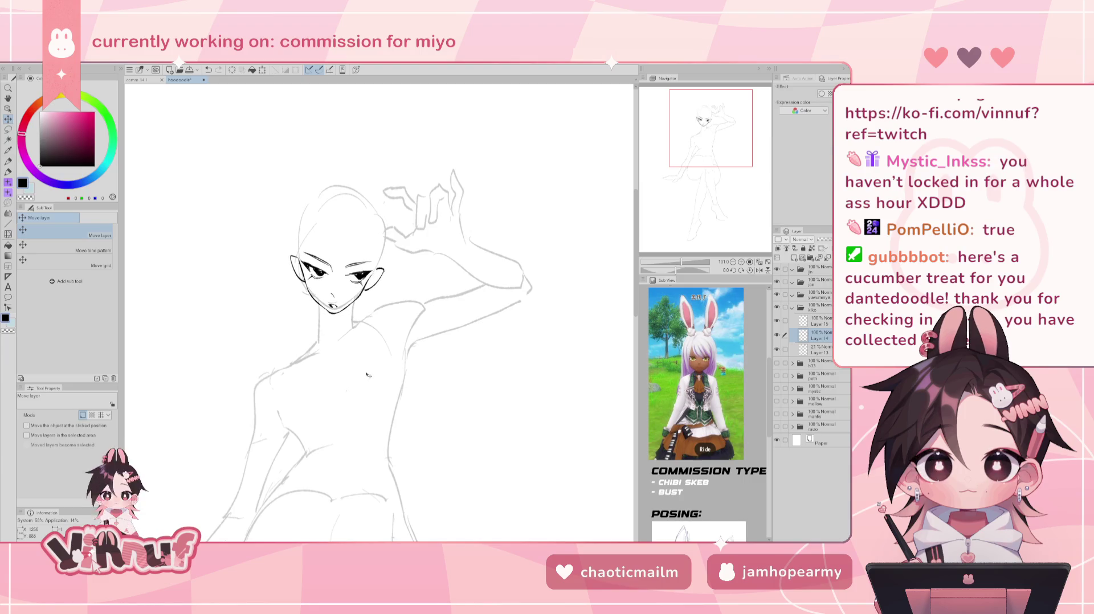
- Ink a stroke at the neck with the Pen
key("p")
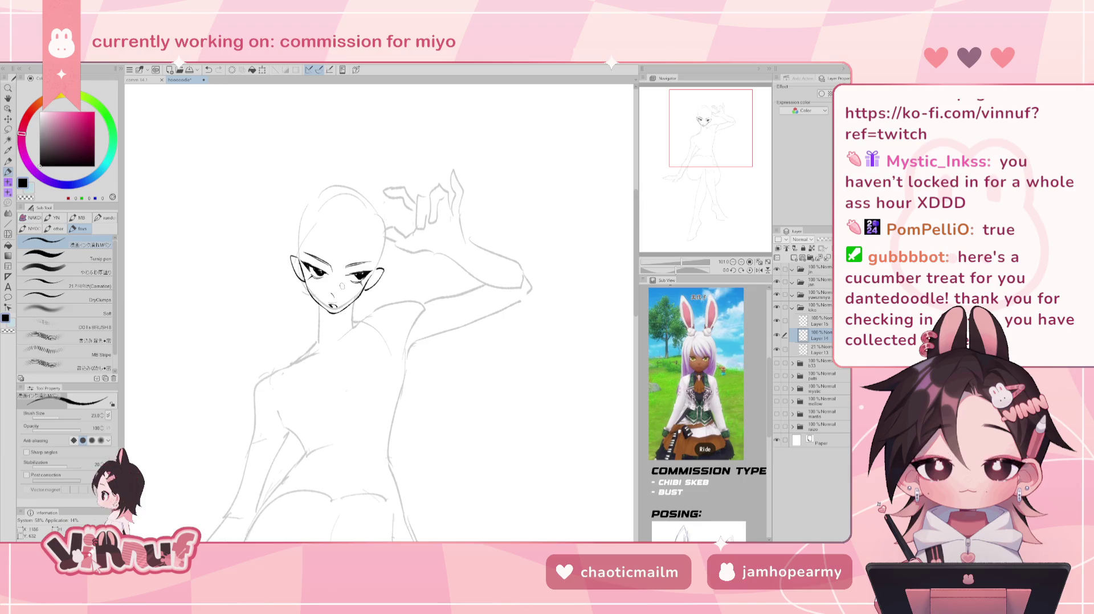
key("ctrl+z")
mouse_move(284, 335)
left_mouse_down()
mouse_move(331, 326)
mouse_move(262, 351)
left_mouse_up()
- Try several collar lines running left and down from the neck, undoing each
key("ctrl+z")
key("ctrl+z")
key("ctrl+z")
left_click_drag(325, 335, 266, 378)
key("ctrl+z")
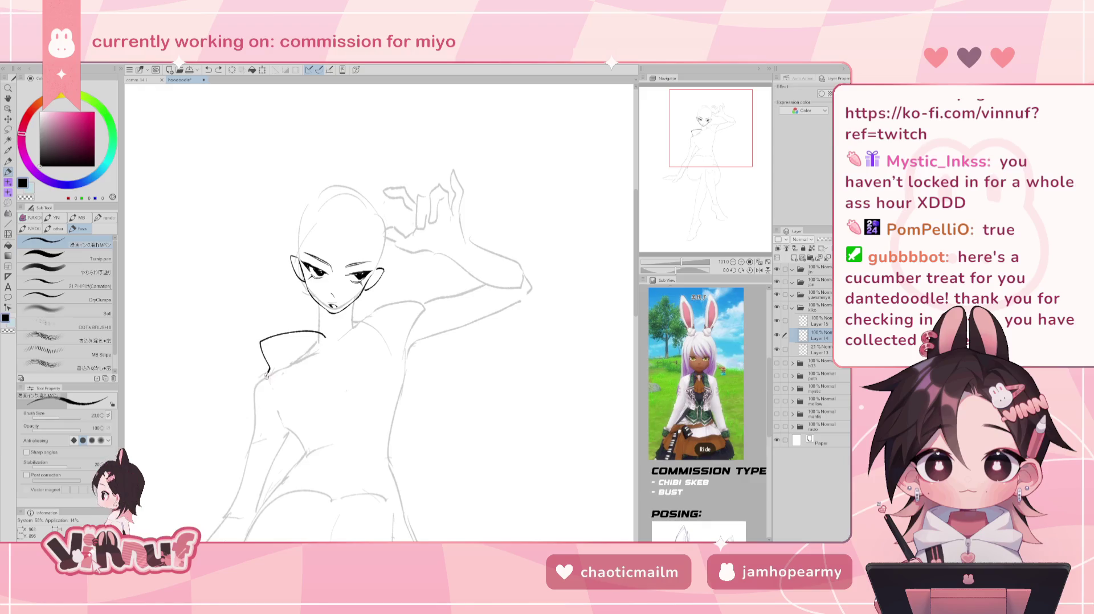
left_click_drag(324, 338, 350, 320)
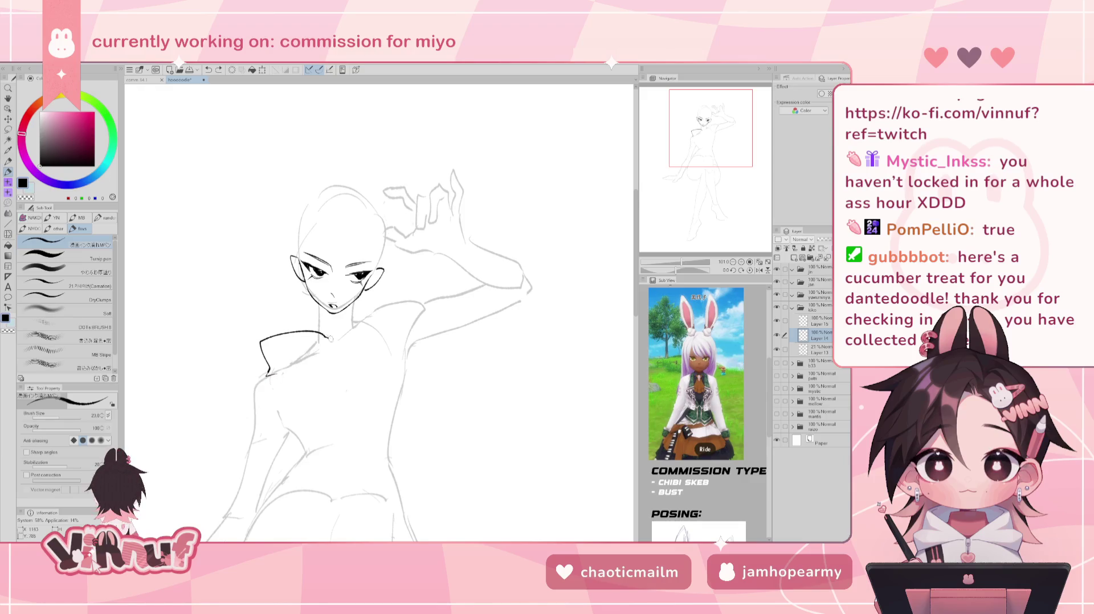
key("ctrl+z")
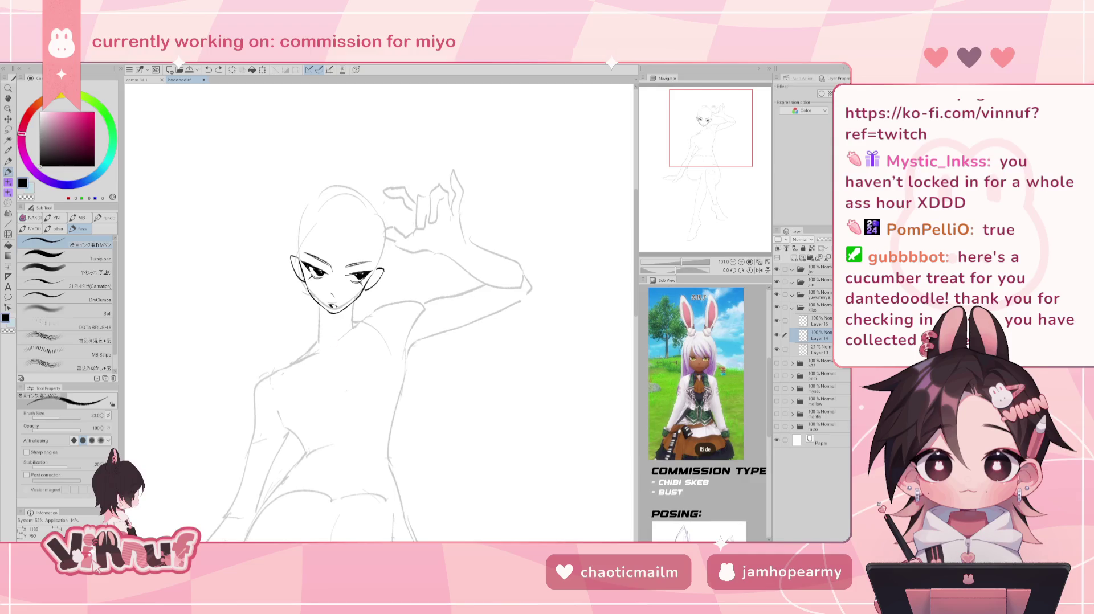
key("ctrl+z")
mouse_move(336, 334)
left_mouse_down()
mouse_move(294, 342)
mouse_move(303, 337)
mouse_move(266, 373)
left_mouse_up()
key("ctrl+z")
key("ctrl+z")
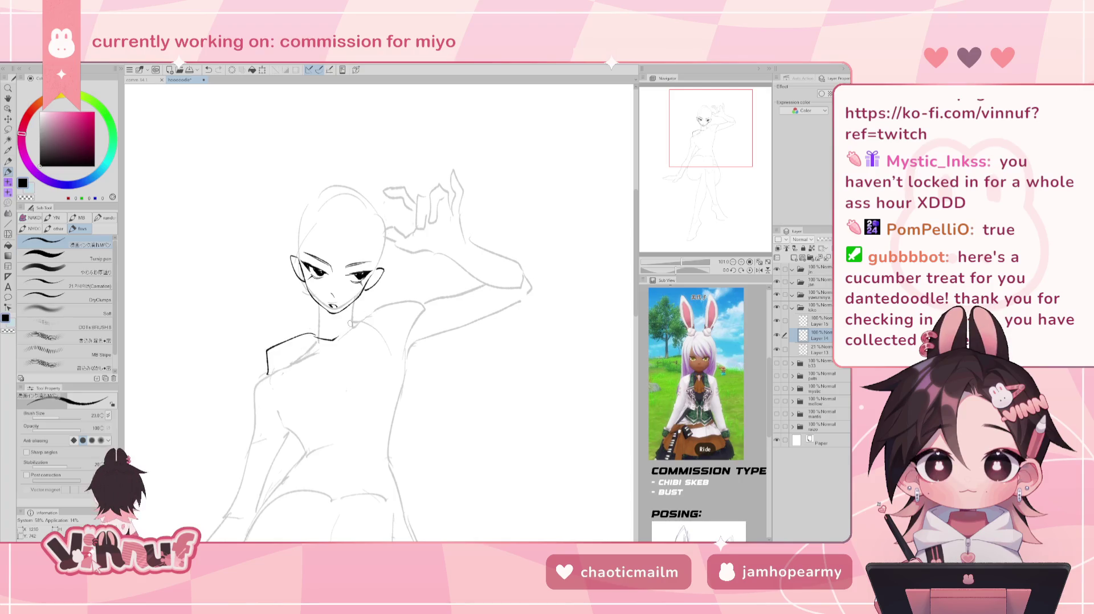
key("ctrl+z")
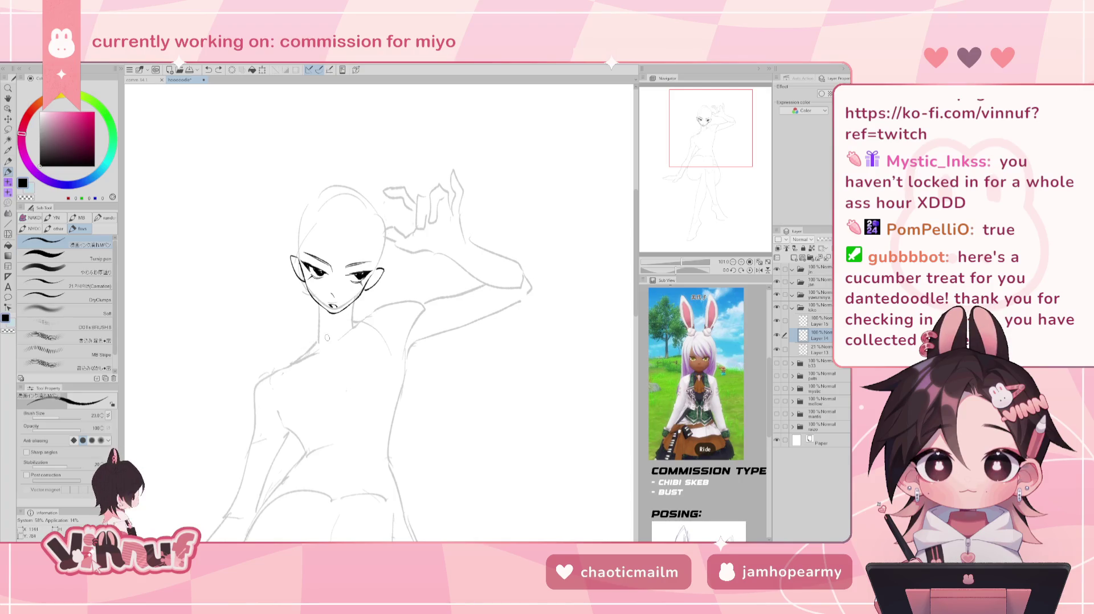
mouse_move(329, 332)
left_mouse_down()
mouse_move(272, 349)
mouse_move(277, 368)
left_mouse_up()
- Erase the leftover collar stroke left of the neck and select Layer 15
key("ctrl+z")
key("e")
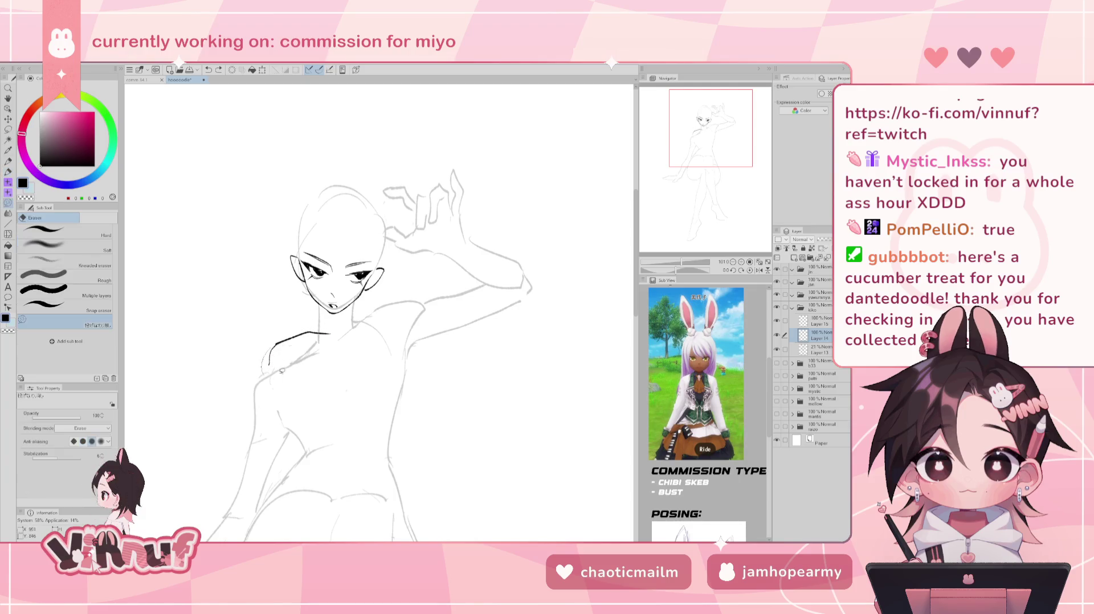
left_click_drag(328, 319, 302, 342)
key("p")
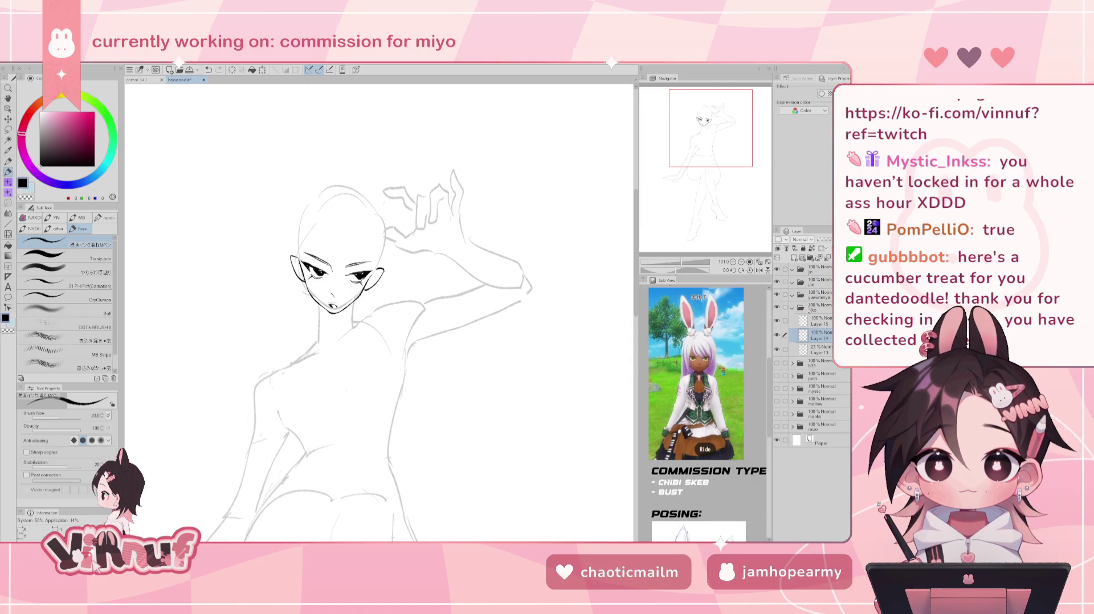
left_click(815, 321)
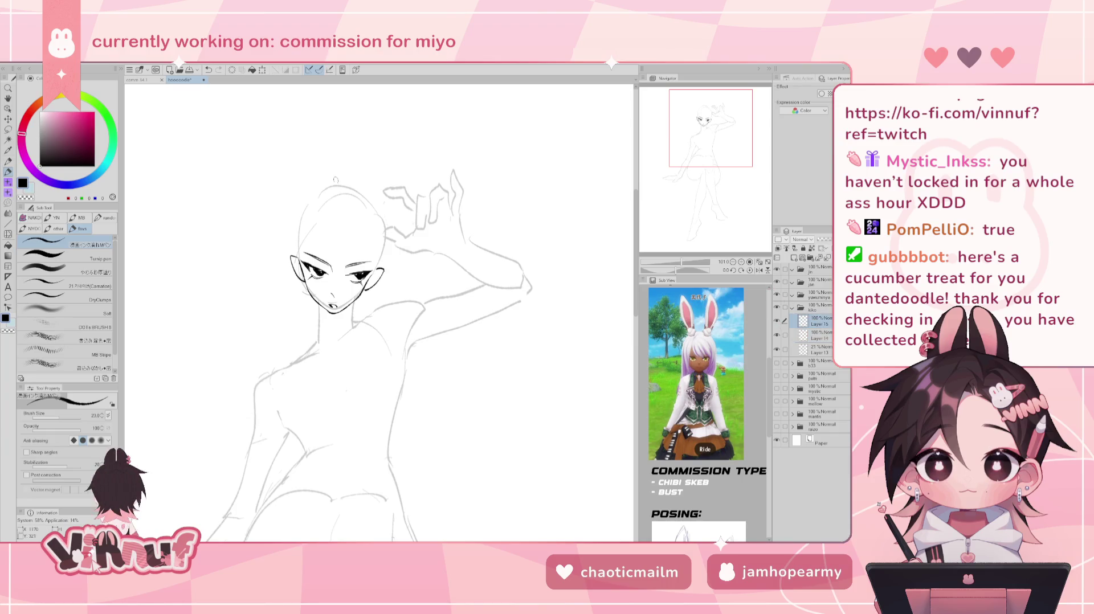
- Sketch a forehead-to-chin center guide and eye-level guide on the face, redrawing repeatedly
left_click_drag(335, 219, 326, 282)
key("ctrl+z")
left_click_drag(323, 224, 340, 291)
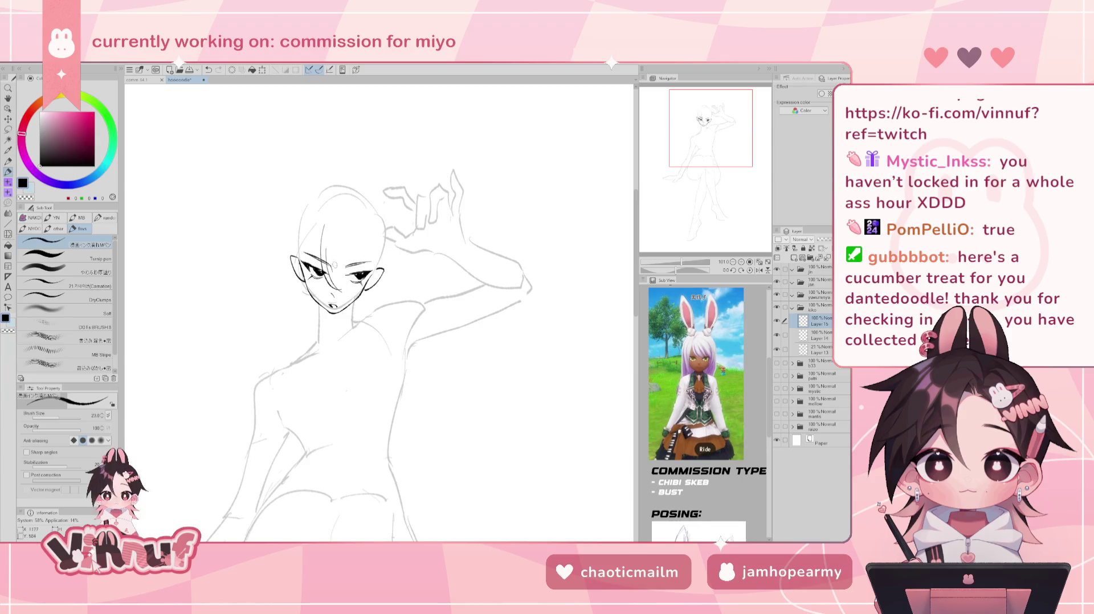
key("ctrl+z")
left_click_drag(324, 216, 336, 291)
key("ctrl+z")
left_click_drag(322, 243, 336, 297)
key("ctrl+z")
left_click_drag(329, 221, 344, 295)
key("ctrl+z")
key("ctrl+z")
key("ctrl+z")
left_click_drag(325, 223, 337, 291)
left_click_drag(326, 272, 353, 270)
left_click_drag(330, 221, 345, 287)
mouse_move(335, 228)
left_mouse_down()
mouse_move(348, 284)
mouse_move(340, 243)
left_mouse_up()
key("ctrl+z")
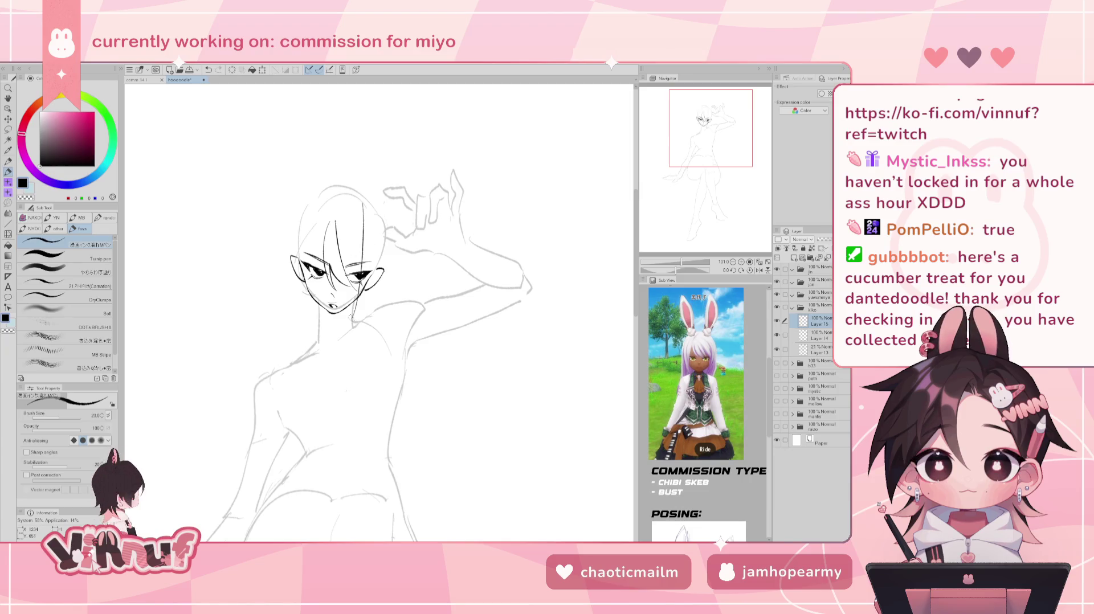
- Ink loose hair strands over the head and down its left side
mouse_move(365, 212)
left_mouse_down()
mouse_move(368, 269)
mouse_move(366, 249)
left_mouse_up()
key("ctrl+z")
left_click_drag(340, 241, 364, 257)
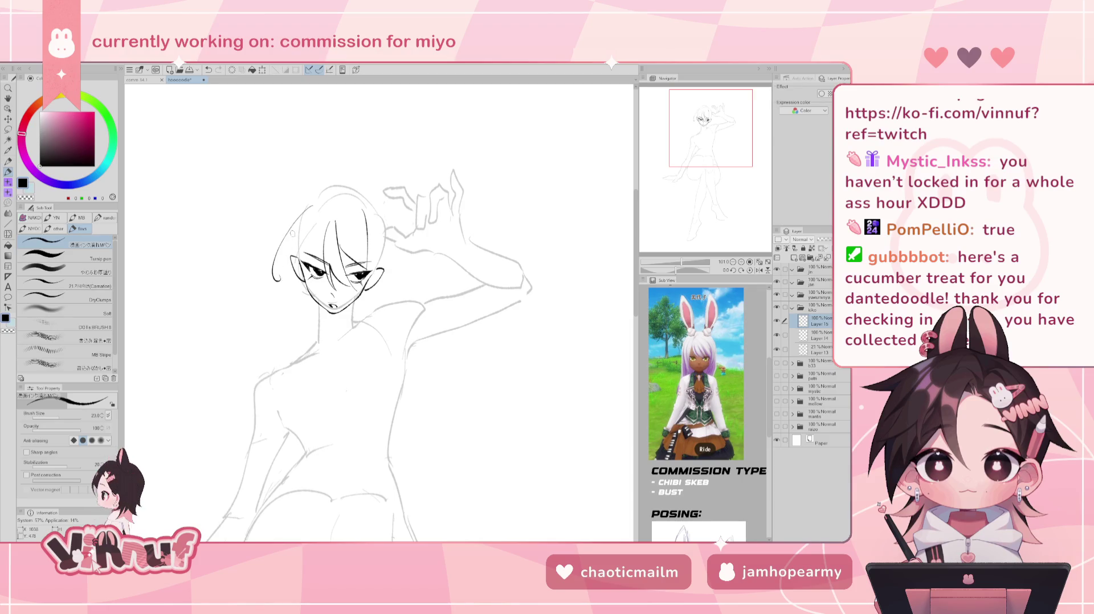
left_click_drag(300, 207, 275, 281)
- Ink the left-side hair curve and a diagonal strand, retrying strokes along the face
key("ctrl+z")
left_click_drag(288, 228, 271, 283)
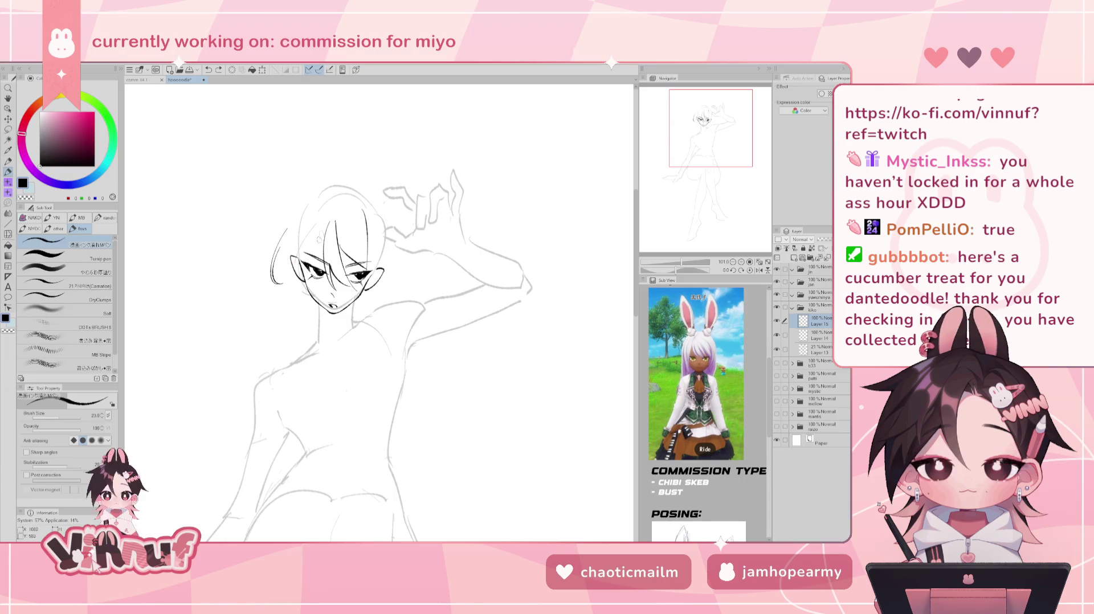
left_click_drag(328, 223, 303, 264)
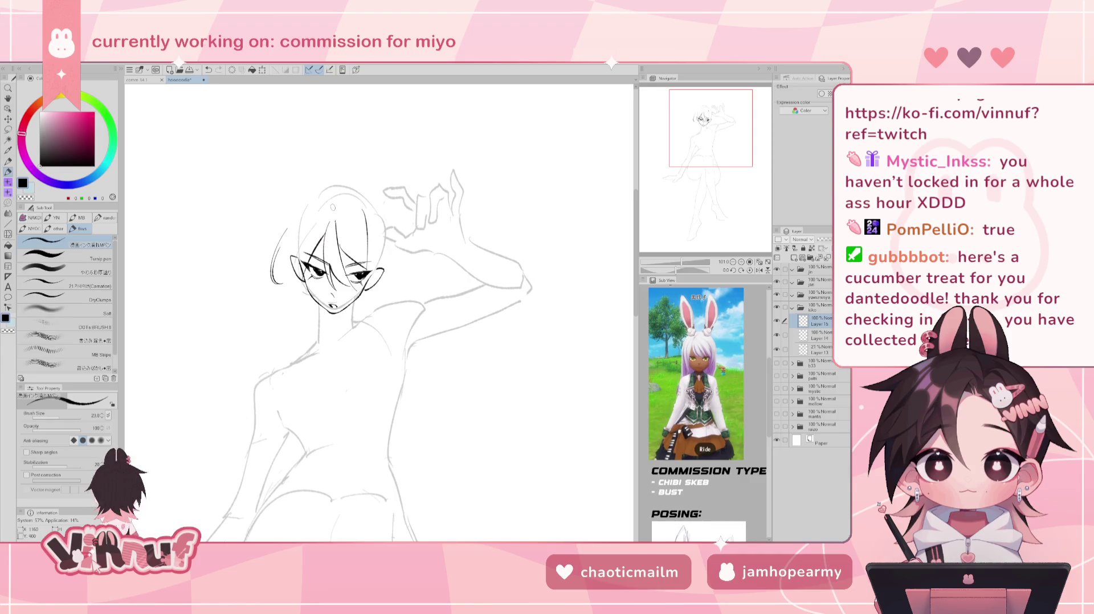
left_click_drag(322, 232, 291, 296)
key("ctrl+z")
key("ctrl+z")
key("ctrl+z")
left_click_drag(323, 238, 300, 289)
key("ctrl+z")
key("ctrl+z")
key("ctrl+z")
key("ctrl+z")
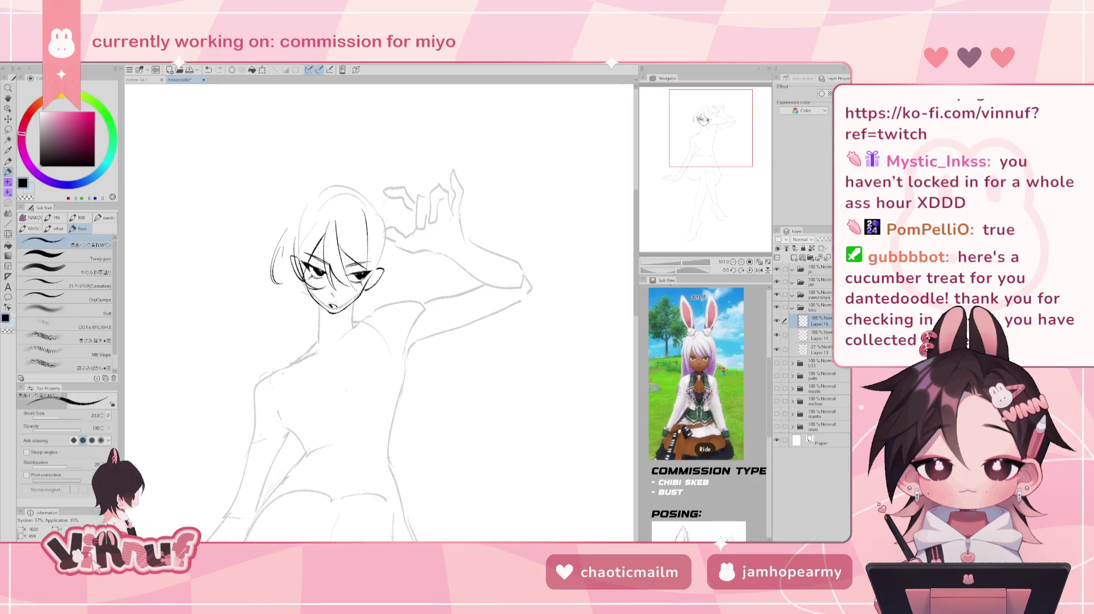
key("ctrl+z")
left_click_drag(301, 248, 280, 303)
key("ctrl+z")
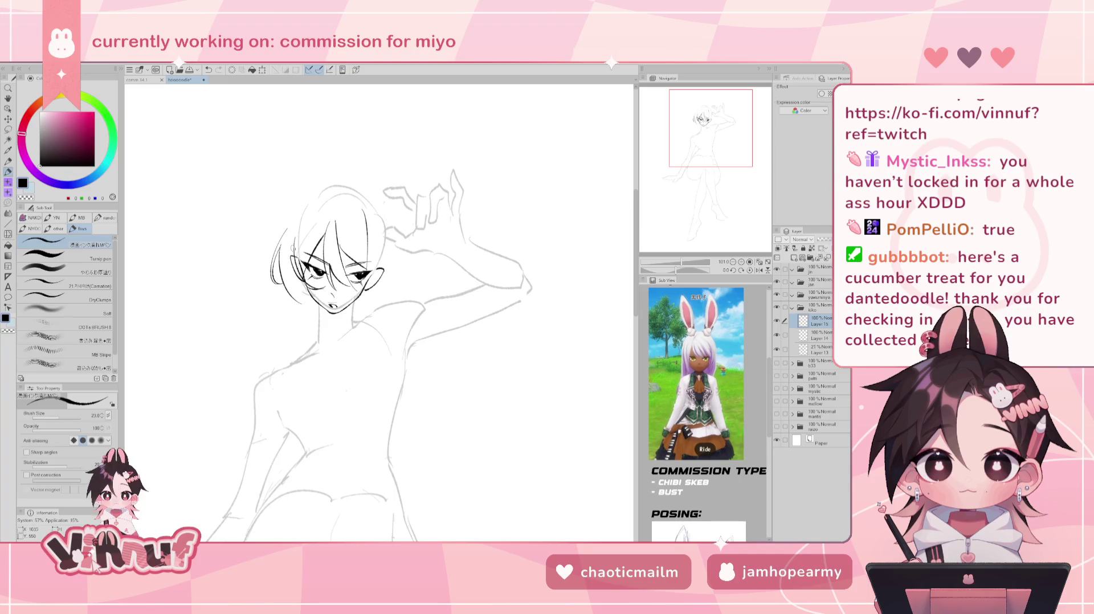
key("ctrl+z")
key("ctrl+z")
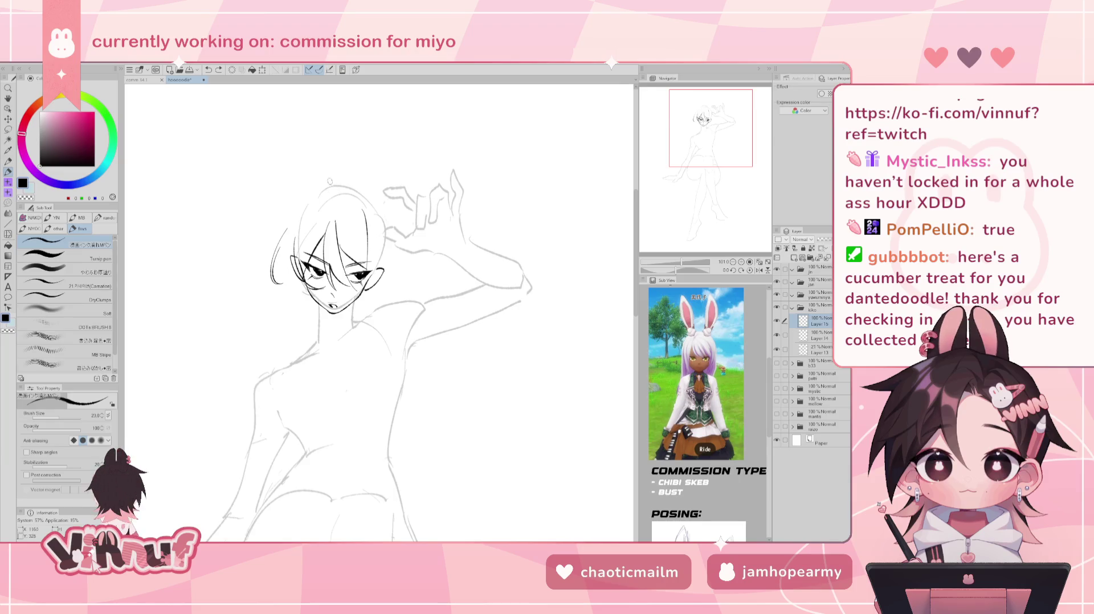
- Draw a curved ahoge above the head and try an arc across the crown
left_click_drag(315, 142, 334, 196)
key("ctrl+z")
left_click_drag(319, 143, 330, 194)
mouse_move(331, 192)
left_mouse_down()
mouse_move(378, 212)
mouse_move(373, 189)
mouse_move(349, 191)
mouse_move(383, 209)
left_mouse_up()
key("ctrl+z")
key("ctrl+z")
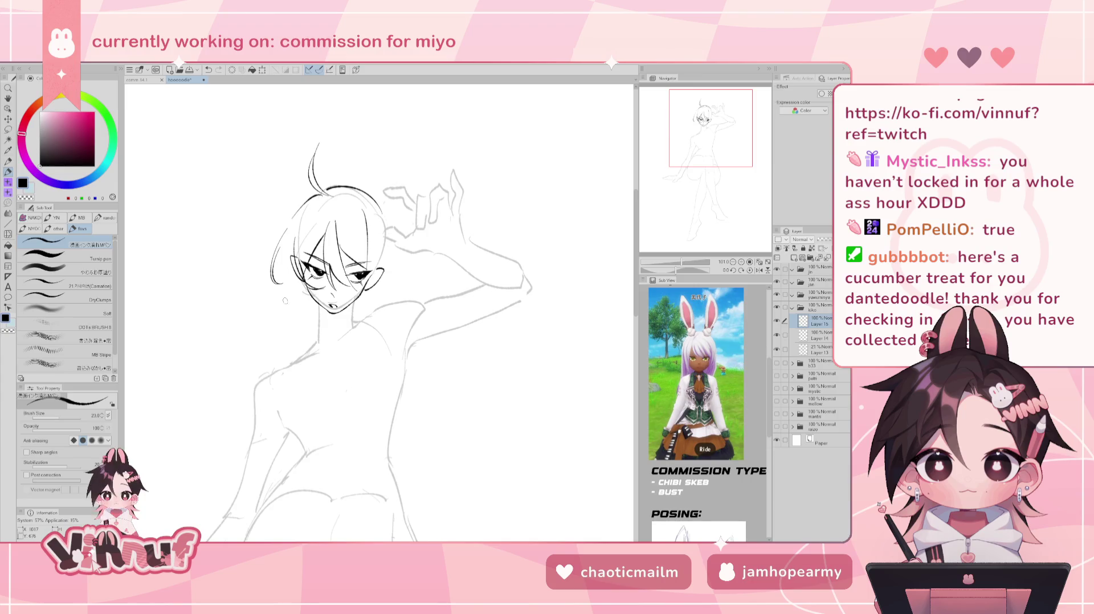
- Try strands by the shoulder and cheek, flip the canvas, and ink the hair's left outline
mouse_move(263, 327)
left_mouse_down()
mouse_move(297, 324)
mouse_move(295, 336)
left_mouse_up()
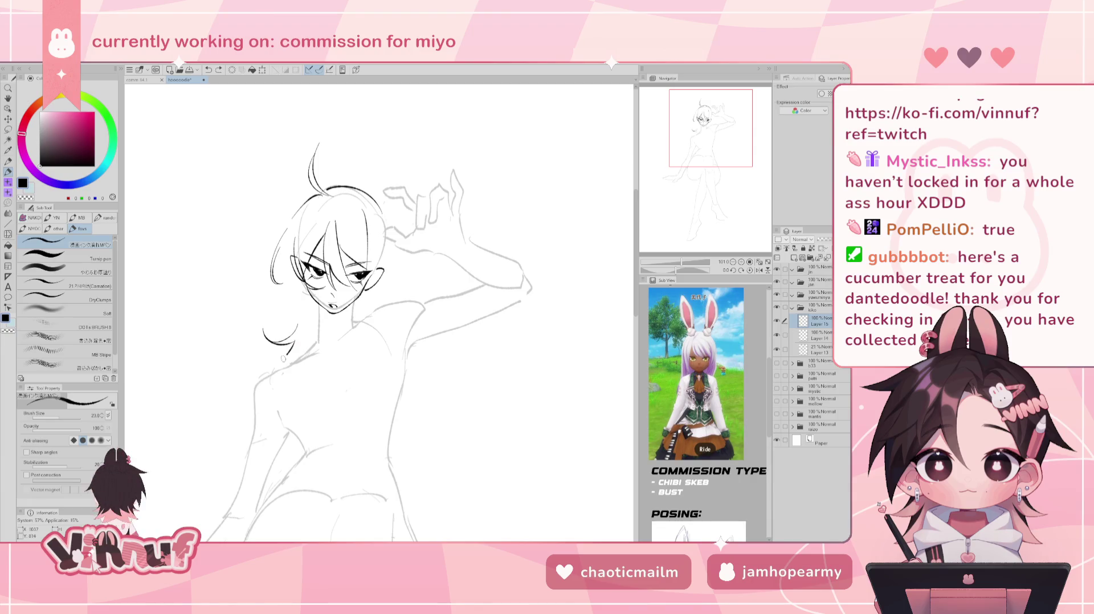
key("ctrl+z")
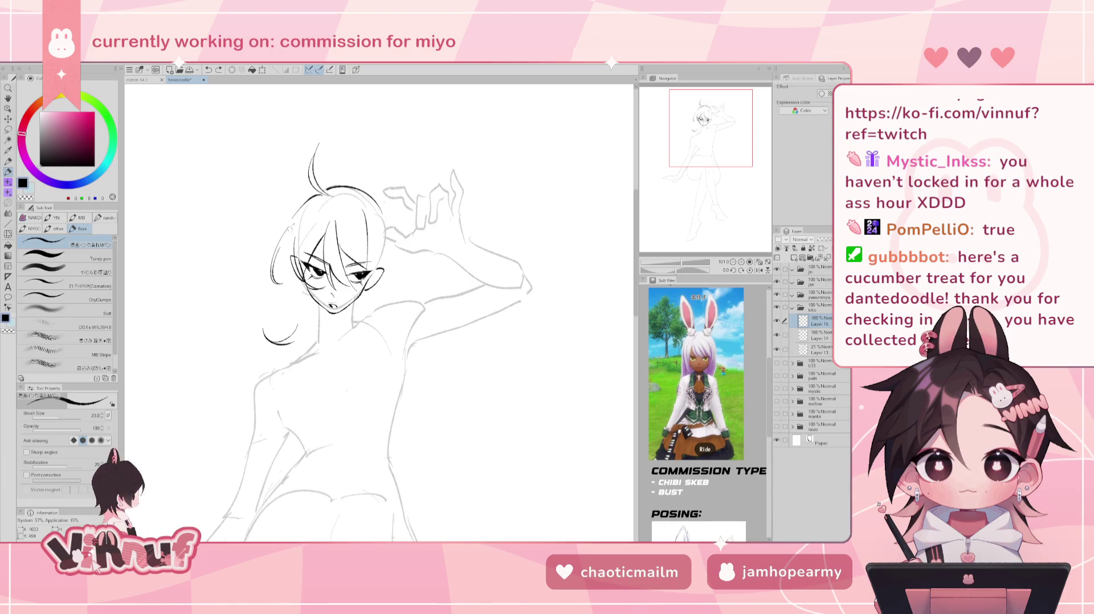
mouse_move(289, 301)
left_mouse_down()
mouse_move(316, 319)
mouse_move(319, 294)
mouse_move(328, 302)
left_mouse_up()
key("ctrl+z")
key("ctrl+z")
key("ctrl+z")
key("ctrl+z")
key("ctrl+z")
key("h")
key("h")
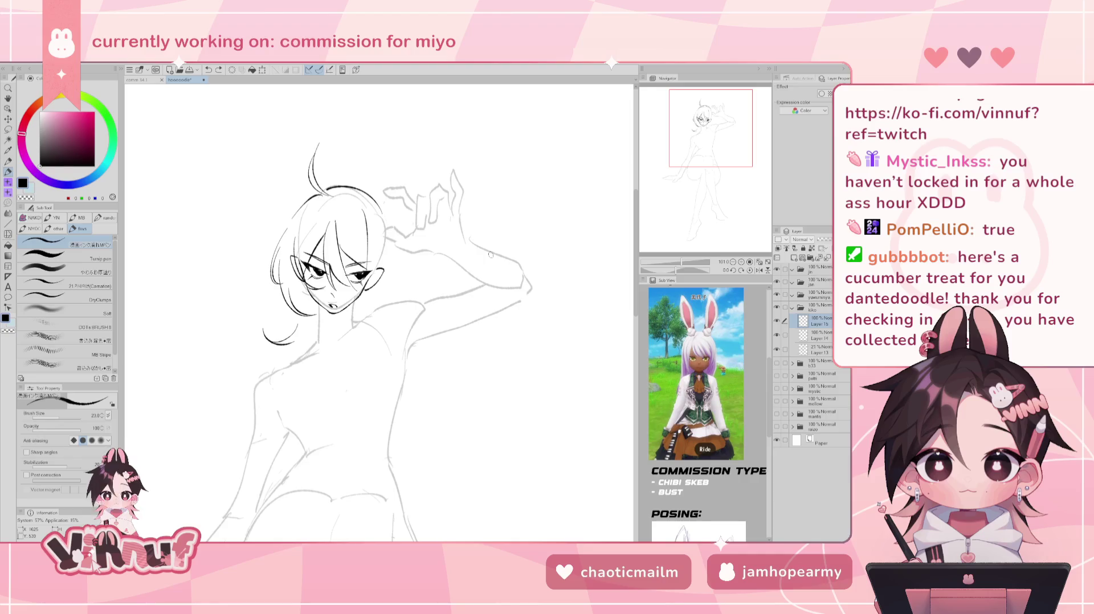
left_click_drag(278, 243, 296, 215)
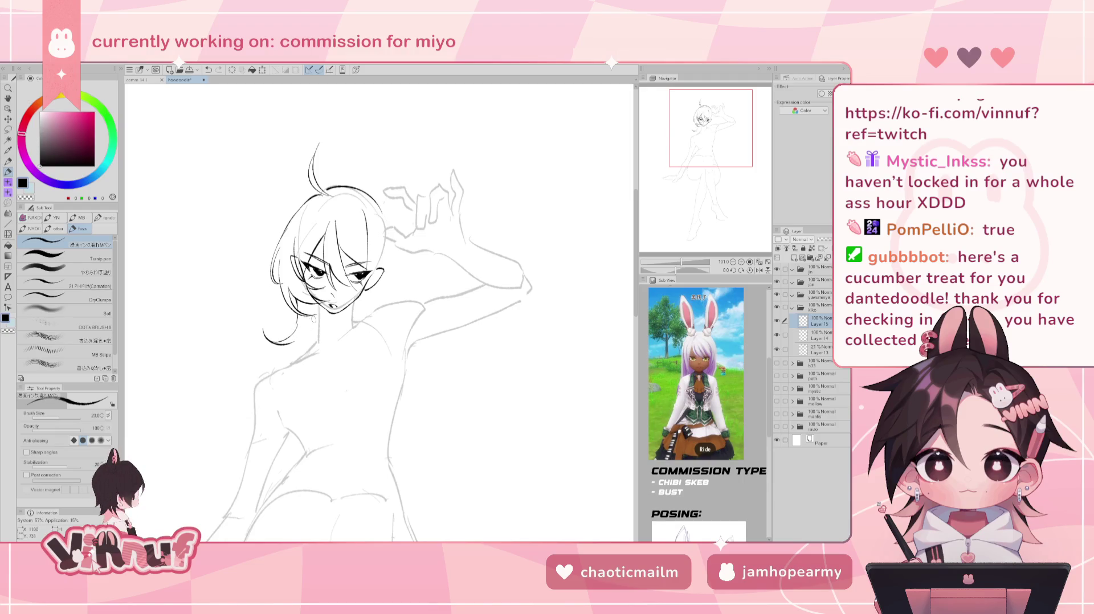
- Erase the curved stray stroke by the left shoulder
key("e")
left_click_drag(295, 365, 256, 333)
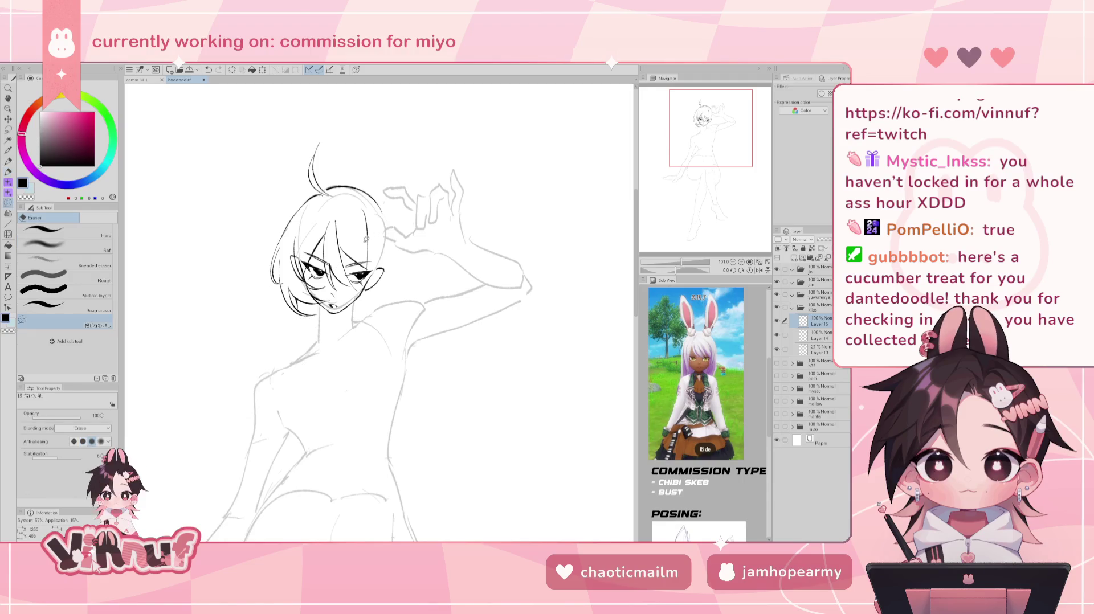
key("p")
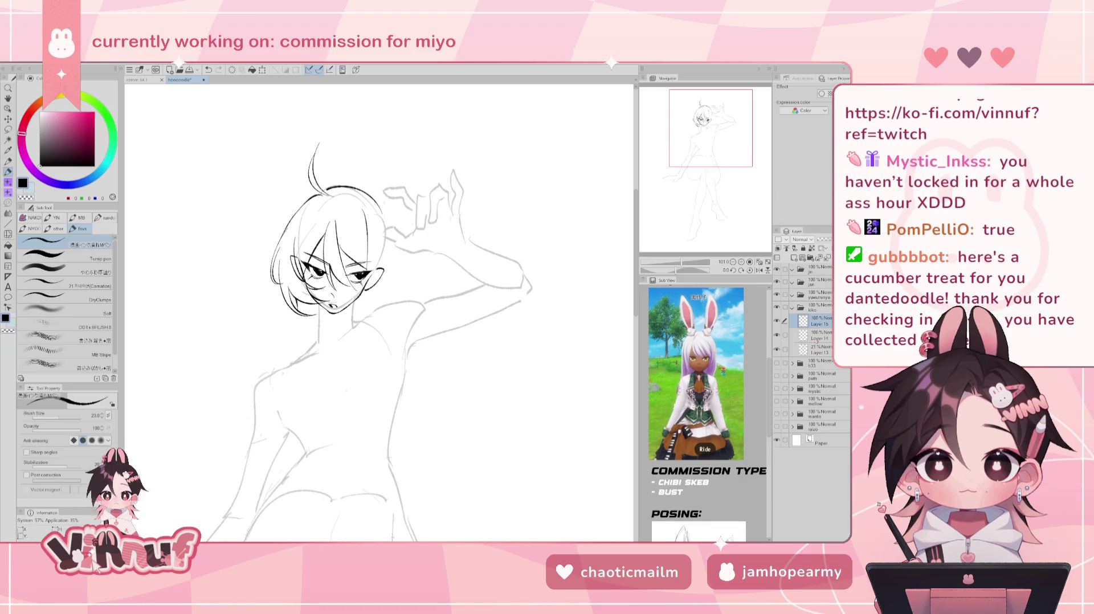
- On Layer 14, ink the collar at the chest and the neck line rising from it
left_click(817, 336)
mouse_move(278, 333)
left_mouse_down()
mouse_move(271, 369)
mouse_move(318, 334)
mouse_move(336, 335)
mouse_move(382, 290)
left_mouse_up()
key("ctrl+z")
key("ctrl+z")
key("ctrl+z")
key("ctrl+z")
mouse_move(337, 333)
left_mouse_down()
mouse_move(382, 289)
mouse_move(404, 299)
left_mouse_up()
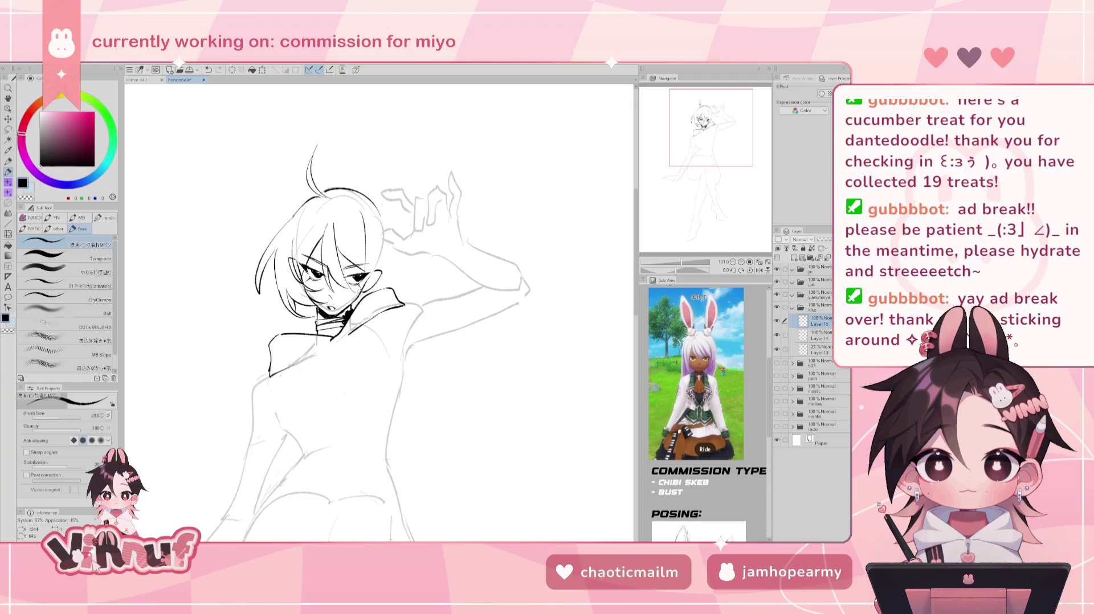
- Briefly hide and reshow the hair linework layer, then pan the view up-left
left_click(776, 321)
left_click(776, 320)
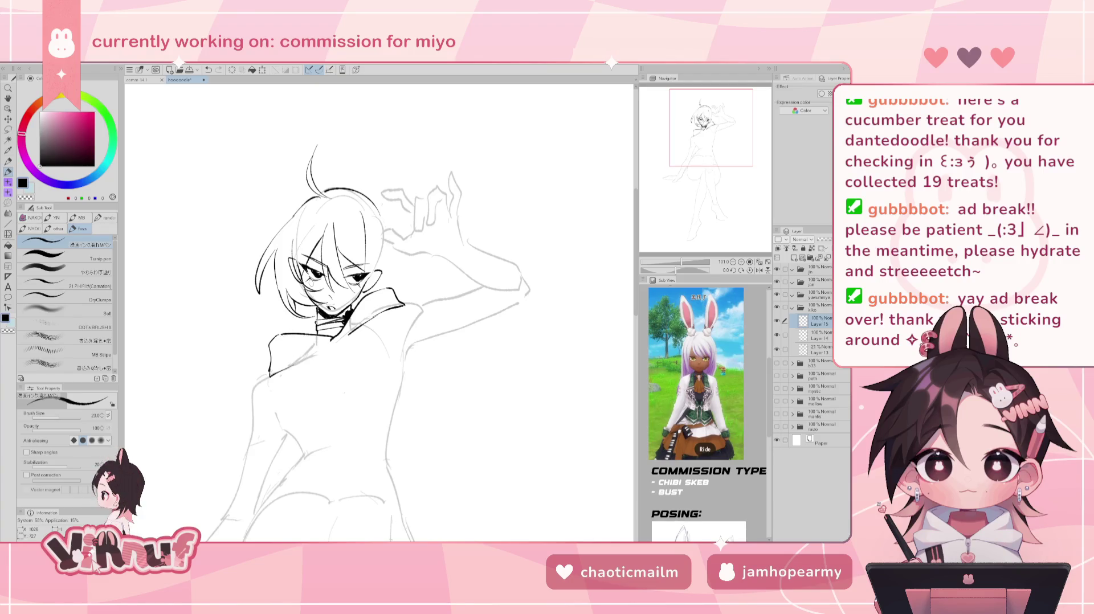
left_click_drag(342, 307, 314, 283)
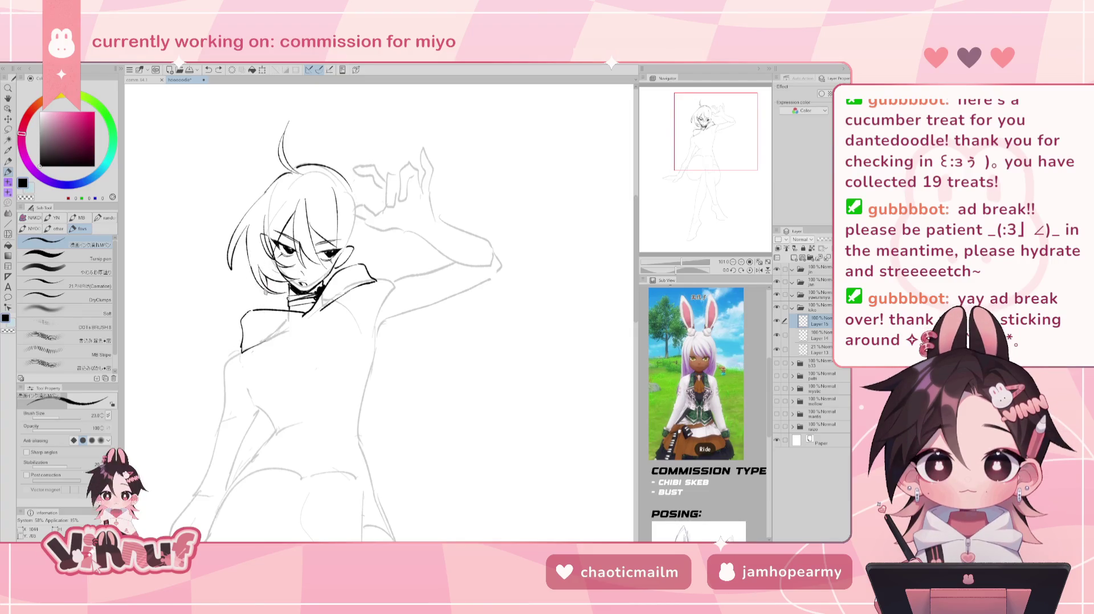
- Hide and re-show the hair ink on Layer 15, then add short pen strokes beside the cheek
key("Delete")
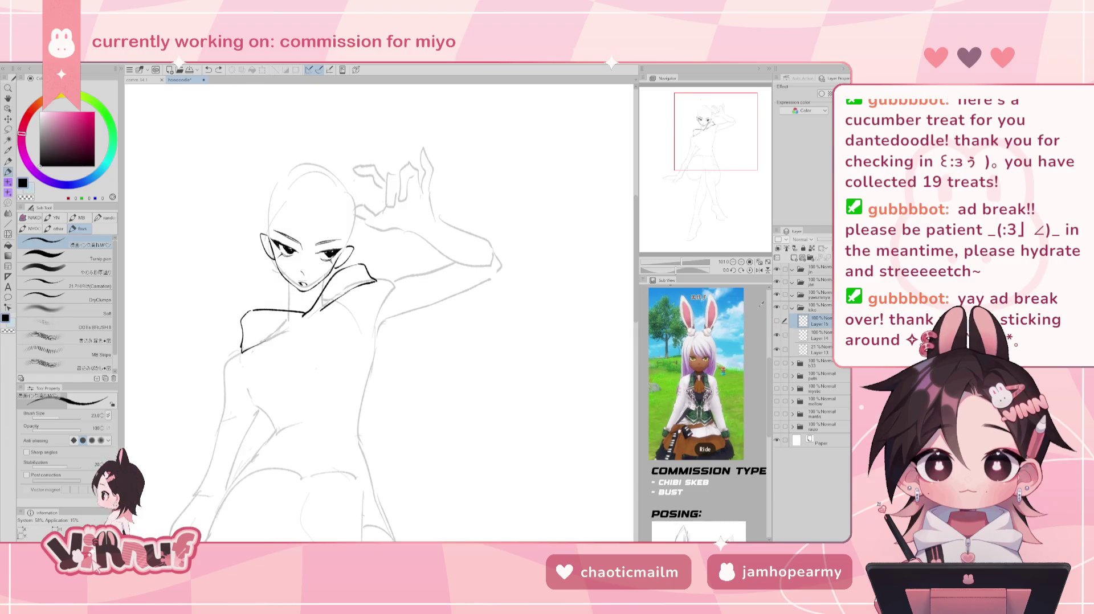
left_click(776, 321)
key("e")
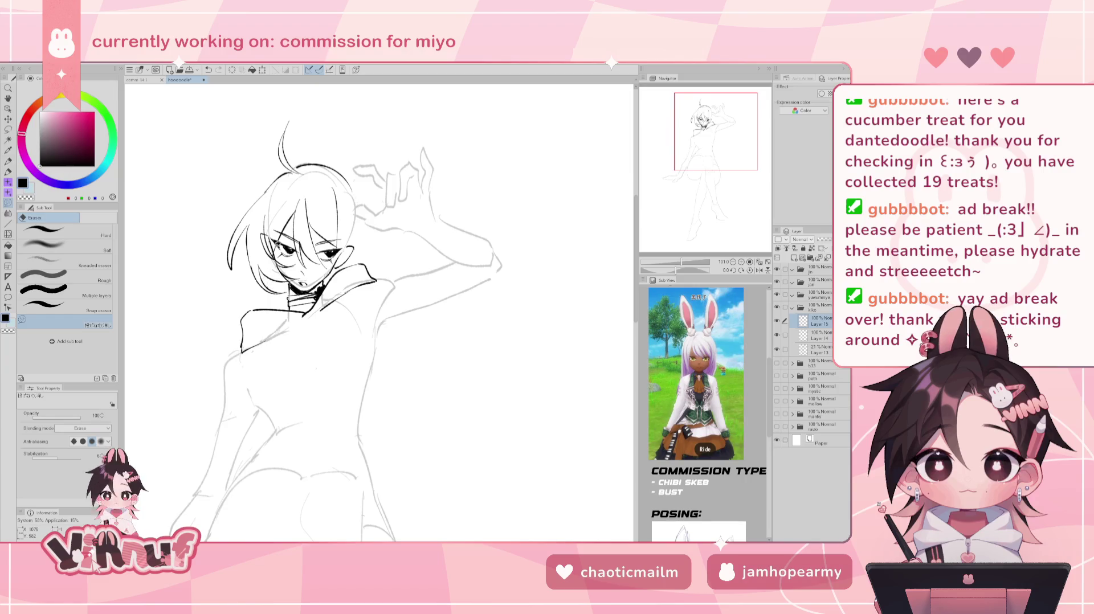
key("p")
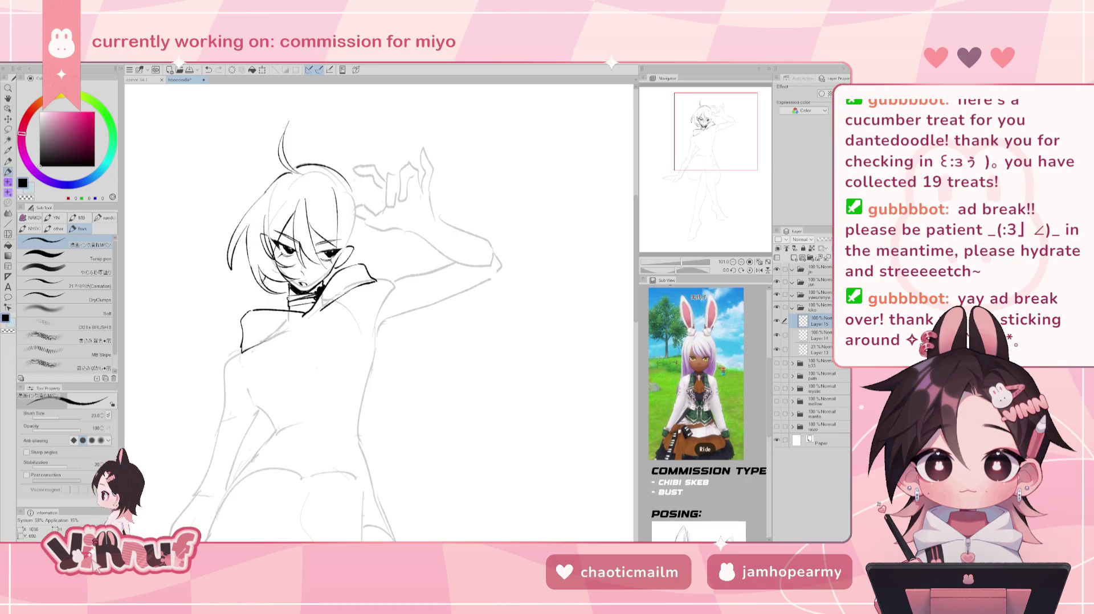
left_click_drag(239, 283, 266, 290)
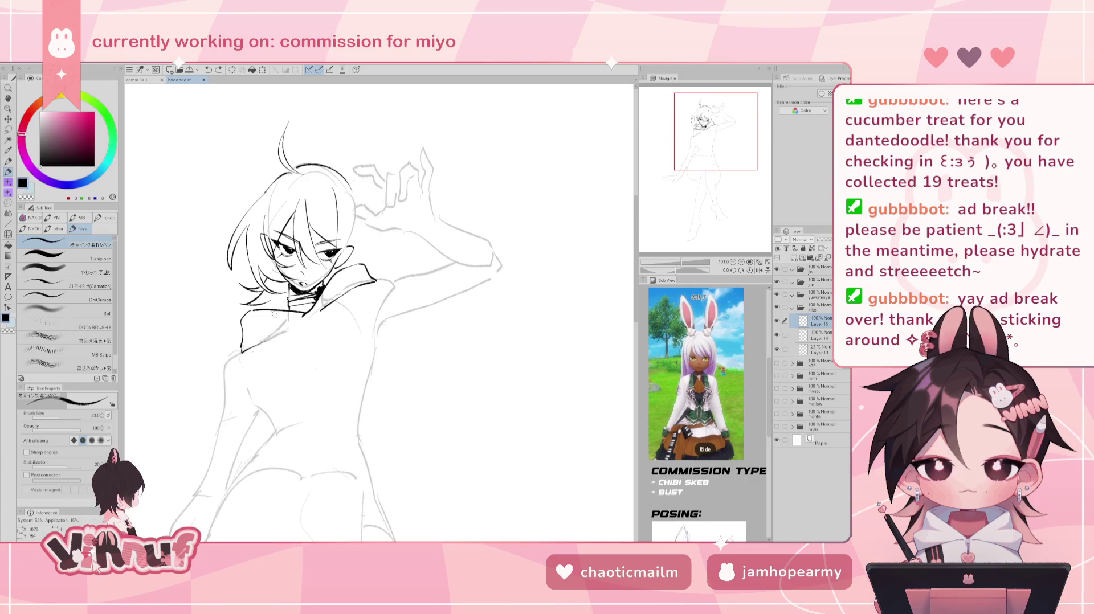
- Try several short strokes just below the collar, undoing each attempt
key("ctrl+z")
left_click_drag(266, 329, 264, 393)
key("ctrl+z")
key("ctrl+z")
left_click_drag(261, 338, 268, 379)
key("ctrl+z")
left_click_drag(257, 310, 268, 371)
key("ctrl+z")
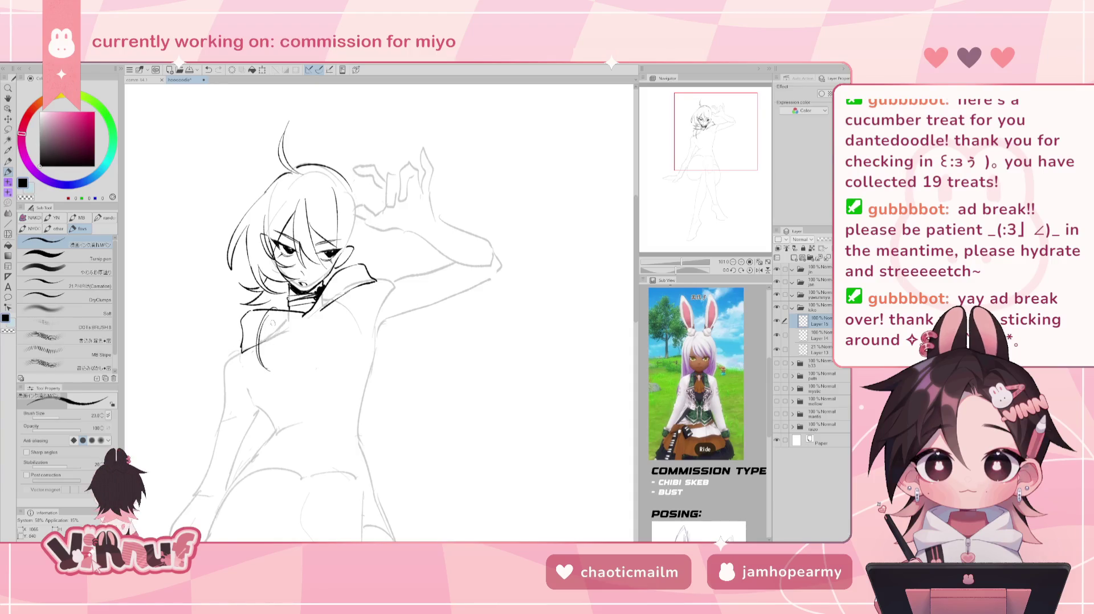
left_click_drag(266, 298, 272, 309)
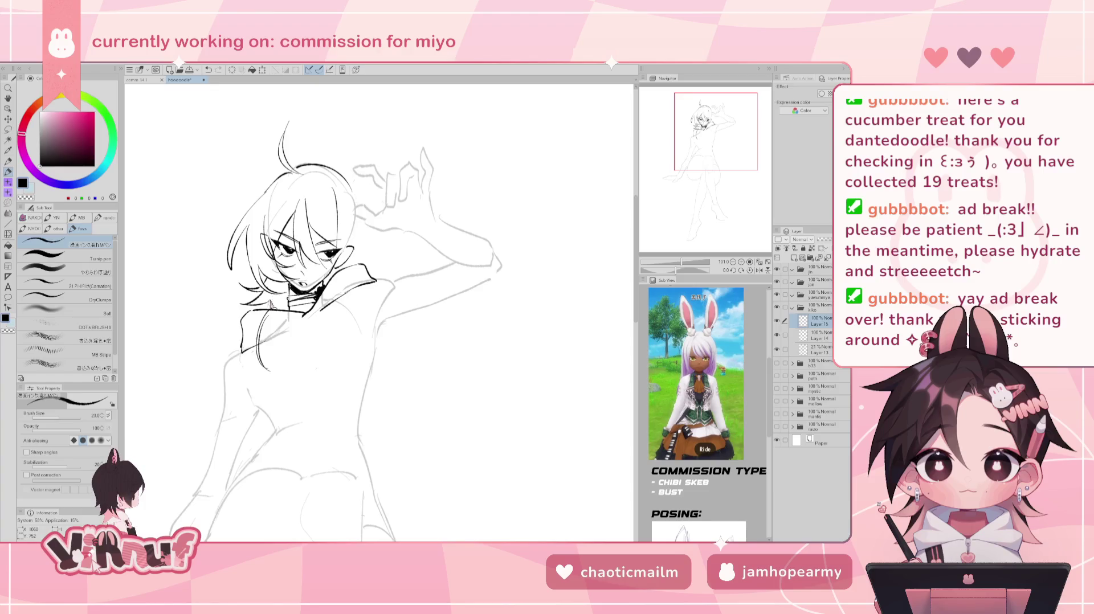
key("ctrl+z")
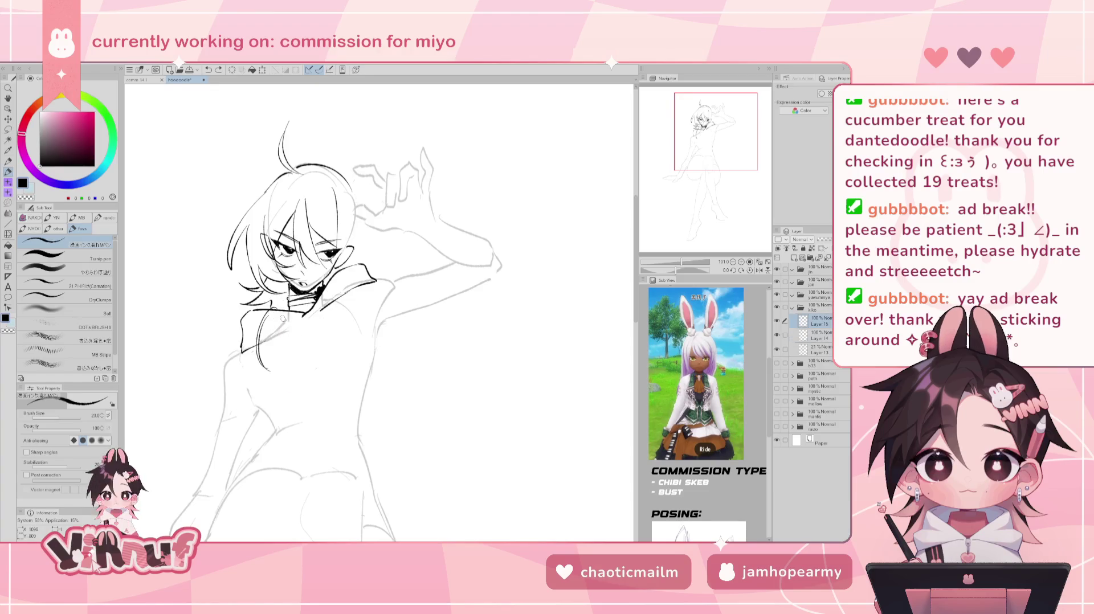
- Draw the long dark hair strand from the collar down the torso to the hip, with a hooked end
left_click_drag(282, 310, 267, 418)
key("ctrl+z")
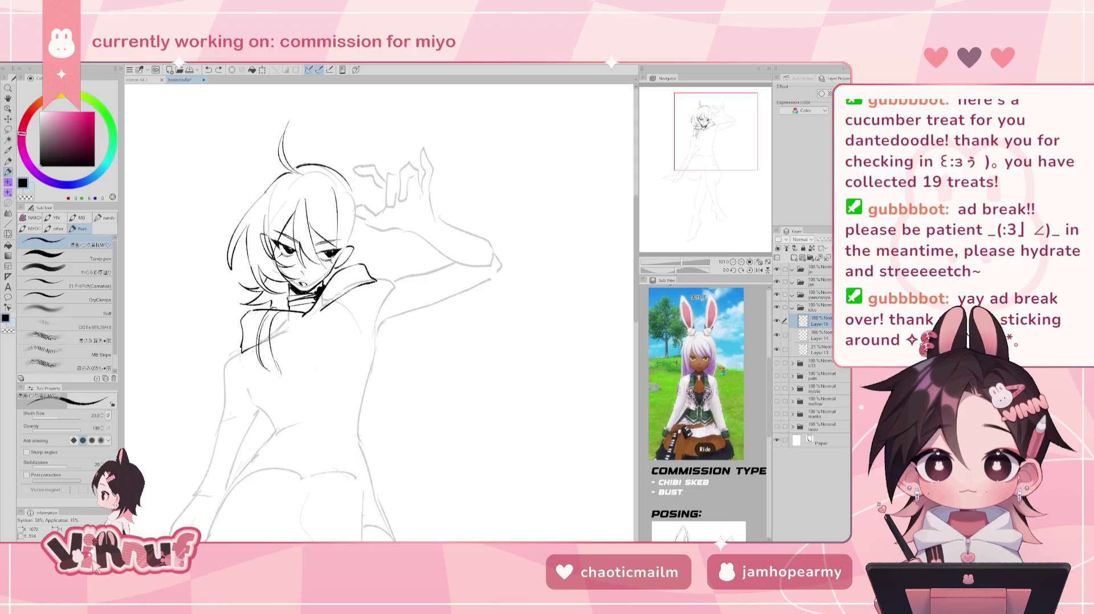
left_click_drag(280, 377, 265, 422)
left_click_drag(281, 330, 263, 378)
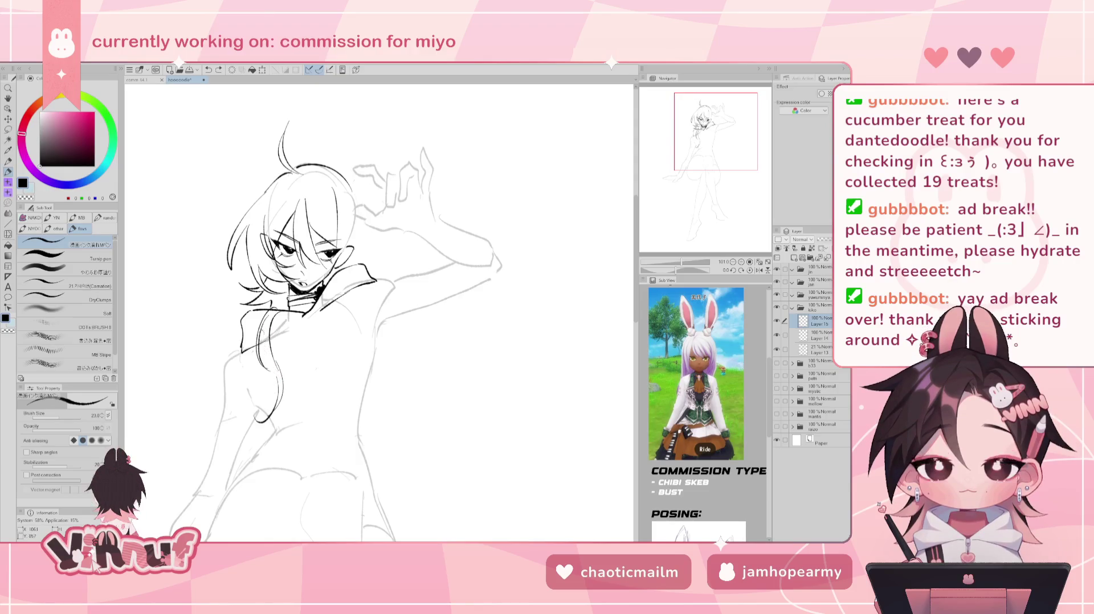
key("ctrl+z")
mouse_move(277, 335)
left_mouse_down()
mouse_move(261, 376)
mouse_move(288, 422)
left_mouse_up()
key("ctrl+z")
left_click_drag(280, 368, 288, 423)
key("ctrl+z")
left_click_drag(280, 366, 288, 422)
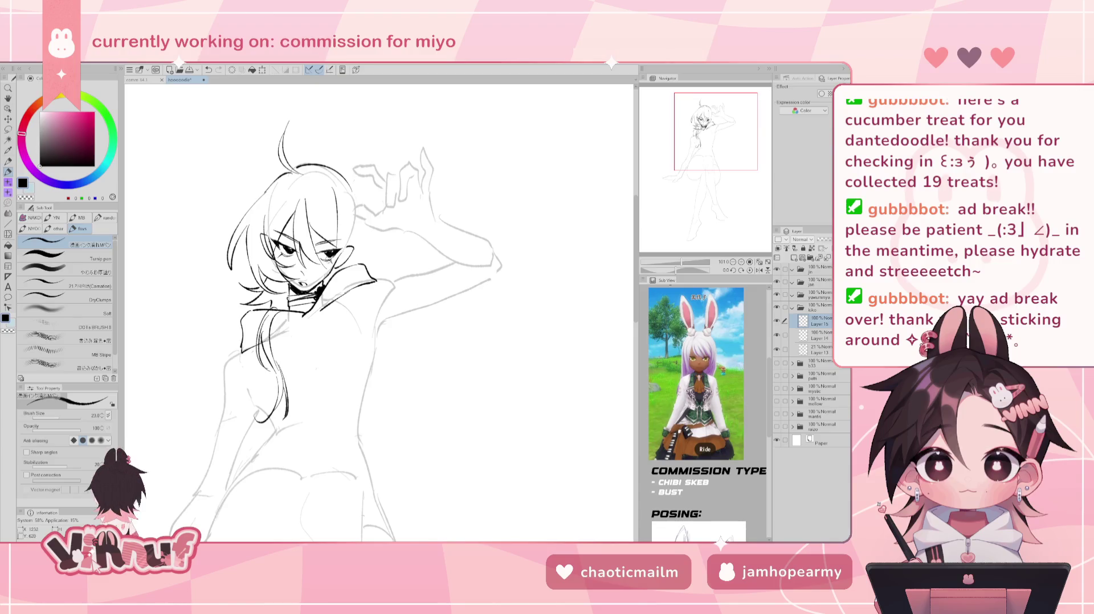
- Ink and retry a stroke below the right side of the collar, flipping the view to check
key("e")
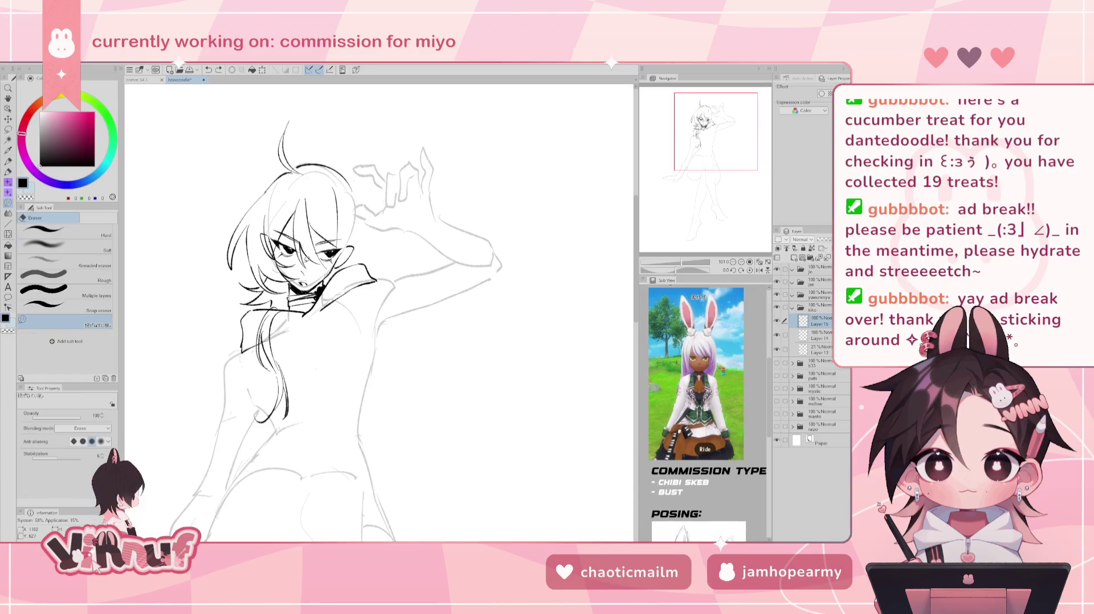
key("p")
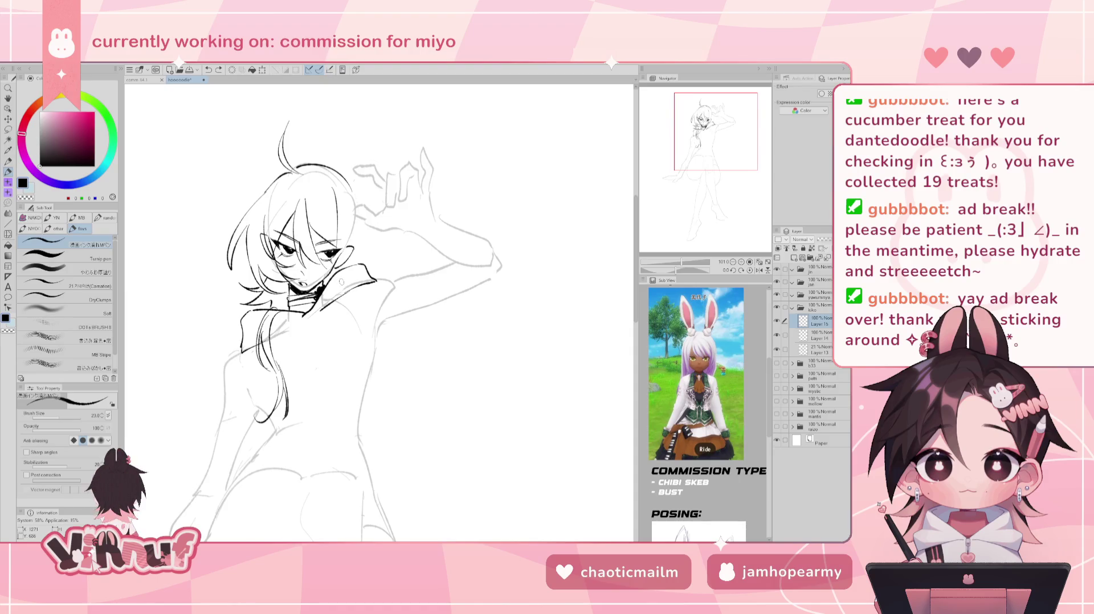
mouse_move(317, 349)
left_mouse_down()
mouse_move(313, 307)
mouse_move(328, 333)
left_mouse_up()
key("ctrl+z")
key("ctrl+z")
mouse_move(323, 282)
left_mouse_down()
mouse_move(330, 327)
mouse_move(356, 332)
mouse_move(348, 392)
left_mouse_up()
key("h")
key("h")
- Draw a hair strand falling over the chest, redrawing it several times, plus a short mark near the collar
key("ctrl+z")
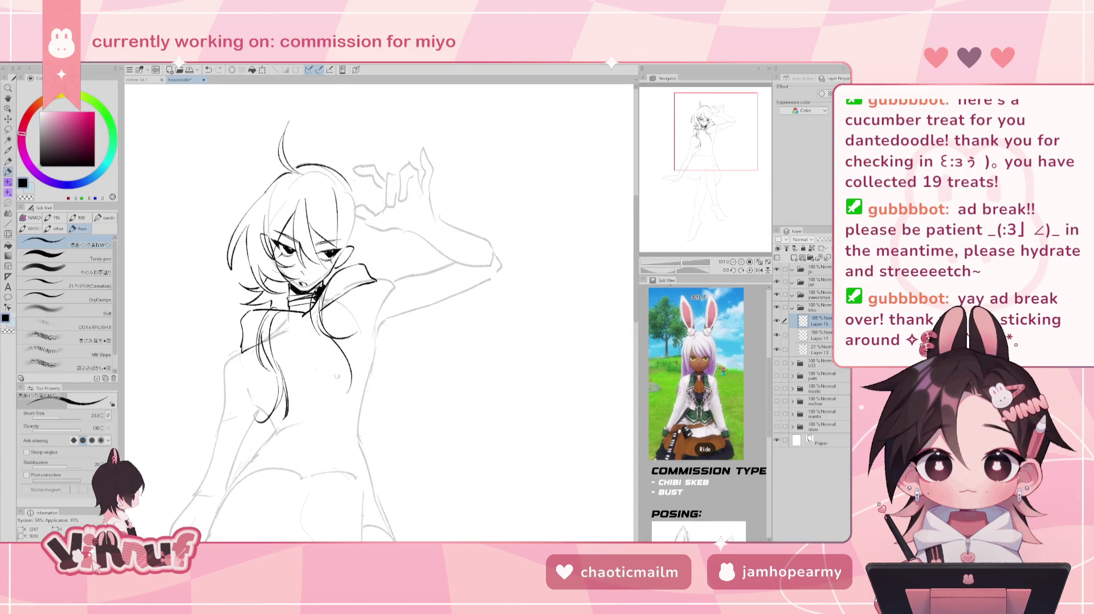
left_click_drag(334, 337, 347, 376)
key("ctrl+z")
key("ctrl+z")
left_click_drag(333, 335, 349, 402)
key("ctrl+z")
mouse_move(355, 353)
left_mouse_down()
mouse_move(339, 411)
mouse_move(331, 406)
left_mouse_up()
key("ctrl+z")
key("ctrl+z")
key("ctrl+z")
left_click_drag(348, 362, 342, 402)
key("ctrl+z")
key("ctrl+z")
key("ctrl+z")
left_click_drag(349, 360, 341, 401)
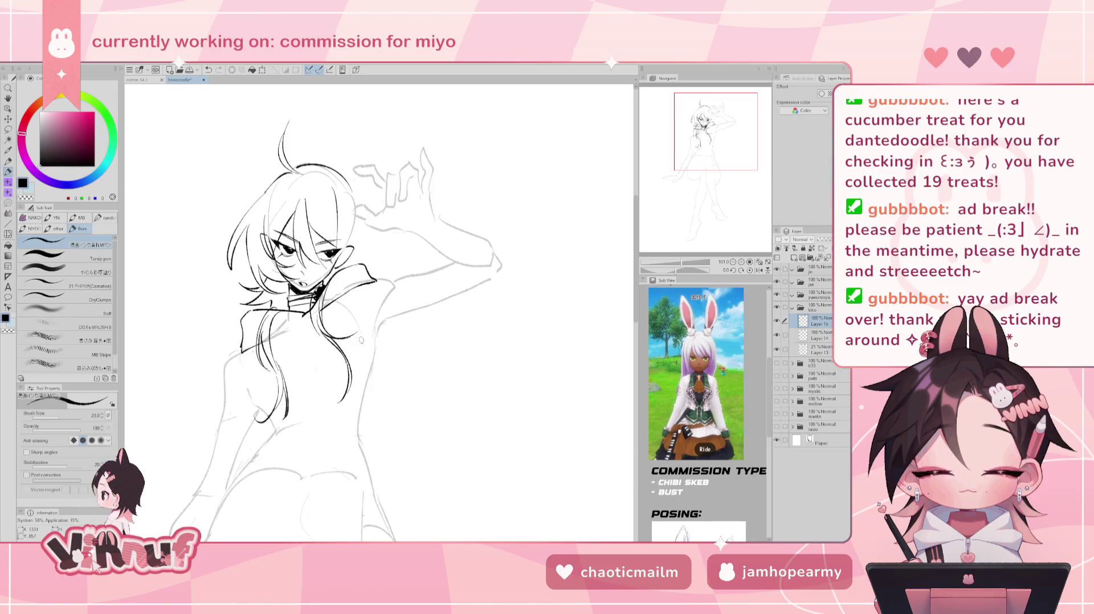
key("ctrl+z")
mouse_move(328, 281)
left_mouse_down()
mouse_move(317, 290)
mouse_move(328, 278)
left_mouse_up()
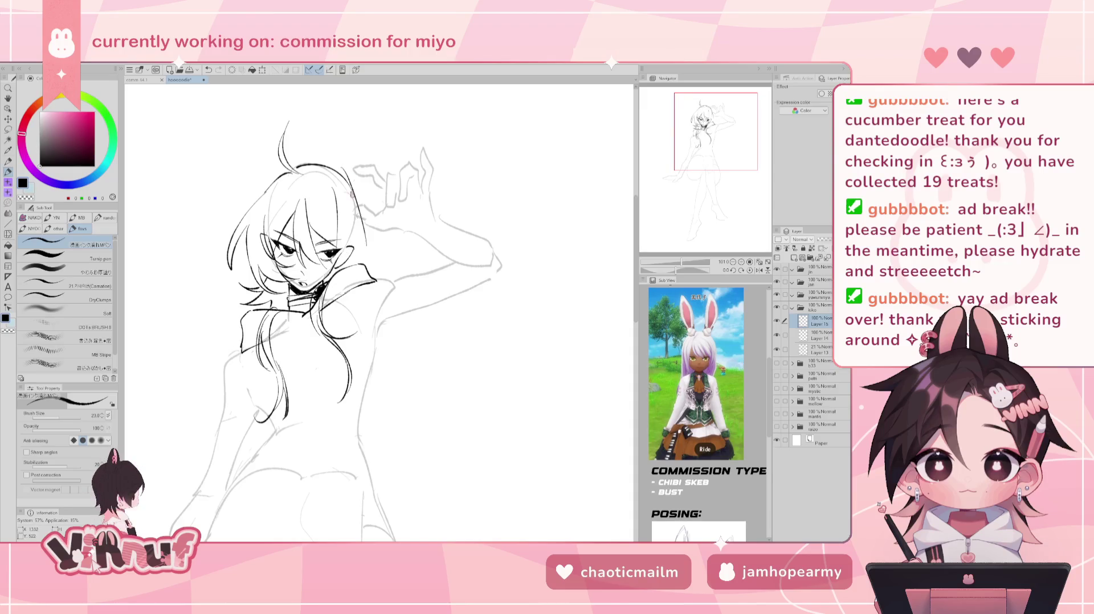
- Refine the stroke along the hair's right edge, rotate the view, and toggle the ink layer to compare
key("e")
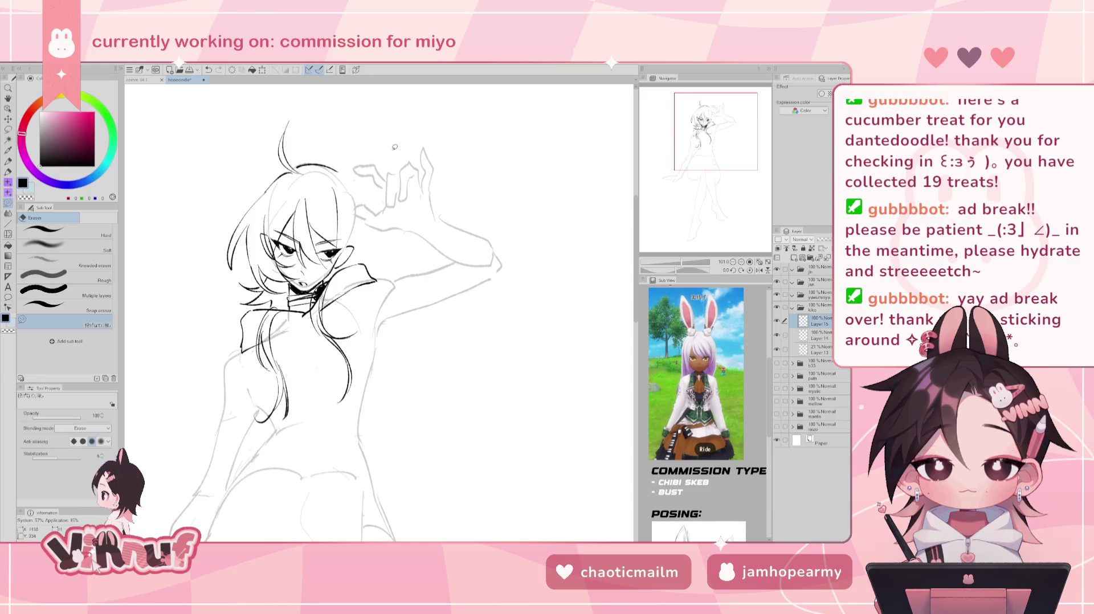
key("p")
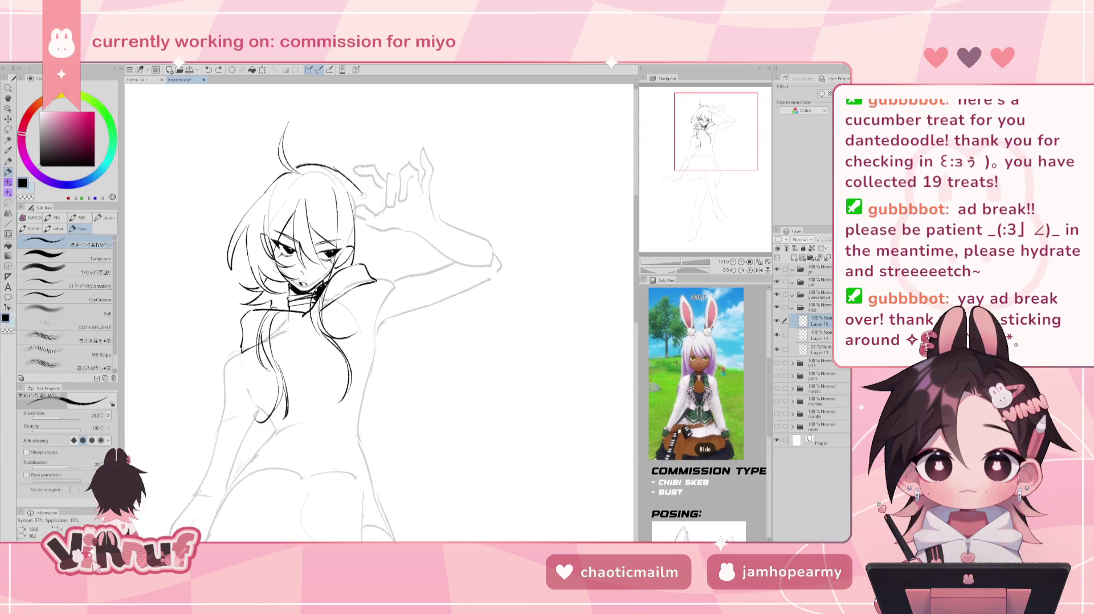
left_click_drag(363, 194, 368, 267)
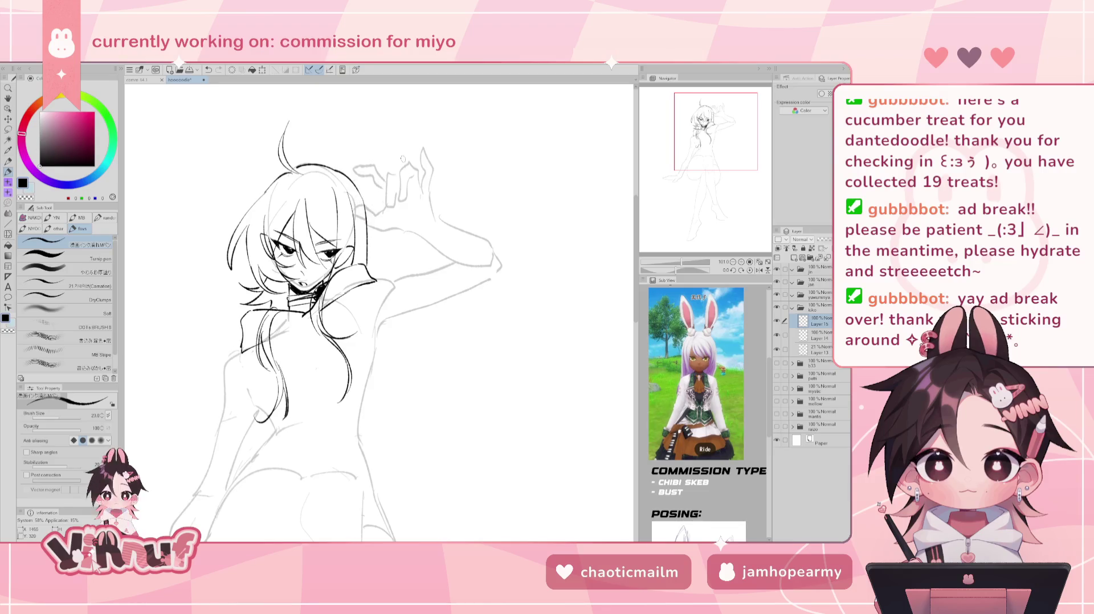
left_click_drag(362, 196, 370, 269)
key("ctrl+z")
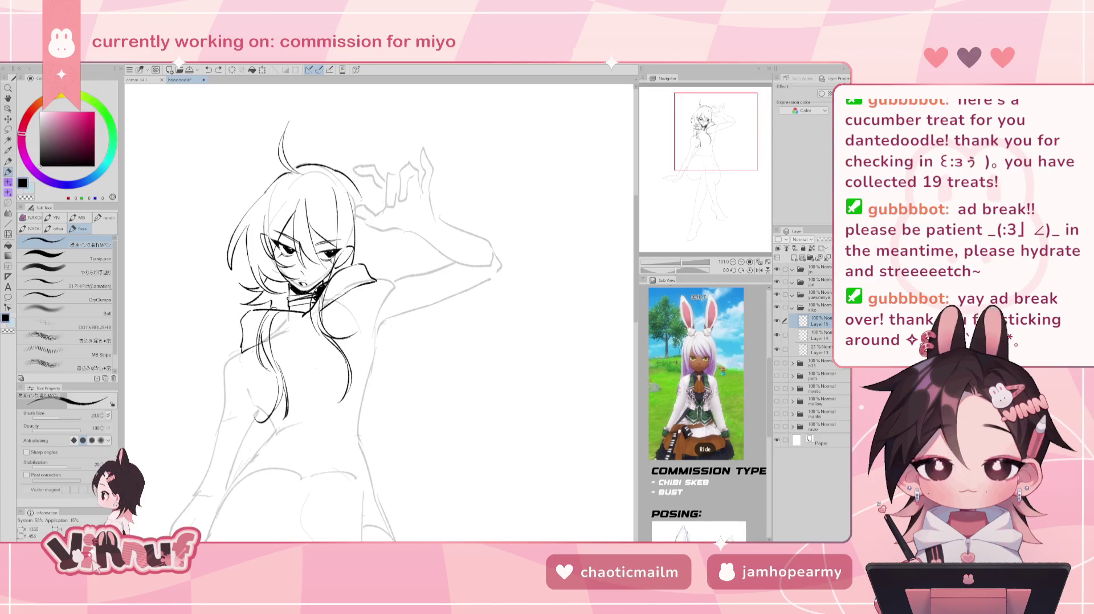
key("ctrl+z")
left_click_drag(363, 200, 376, 278)
key("ctrl+z")
key("ctrl+z")
left_click_drag(363, 230, 376, 278)
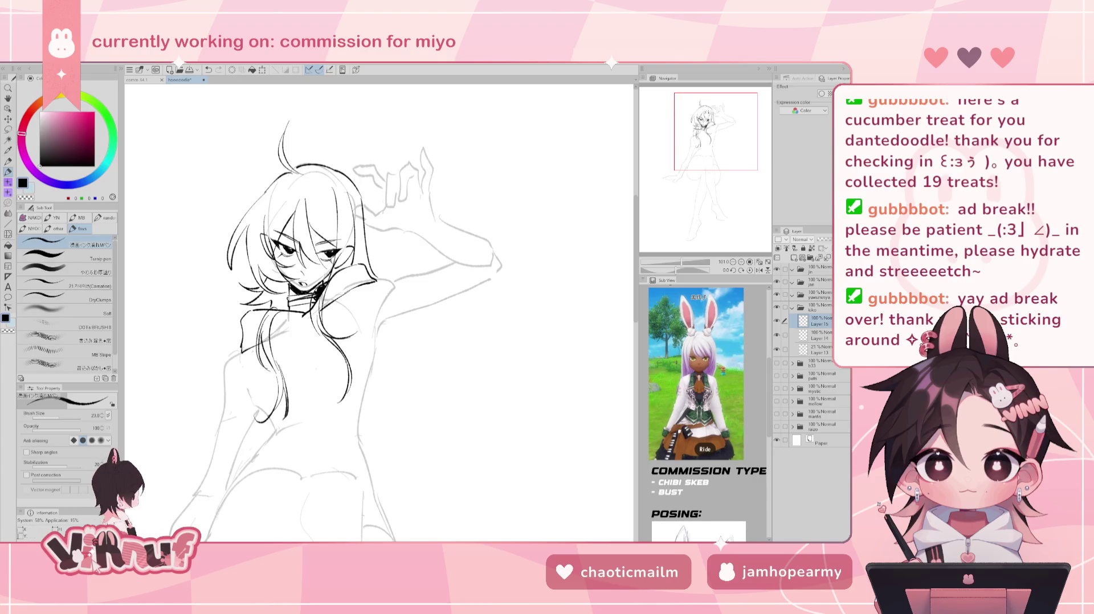
left_click_drag(376, 308, 343, 293)
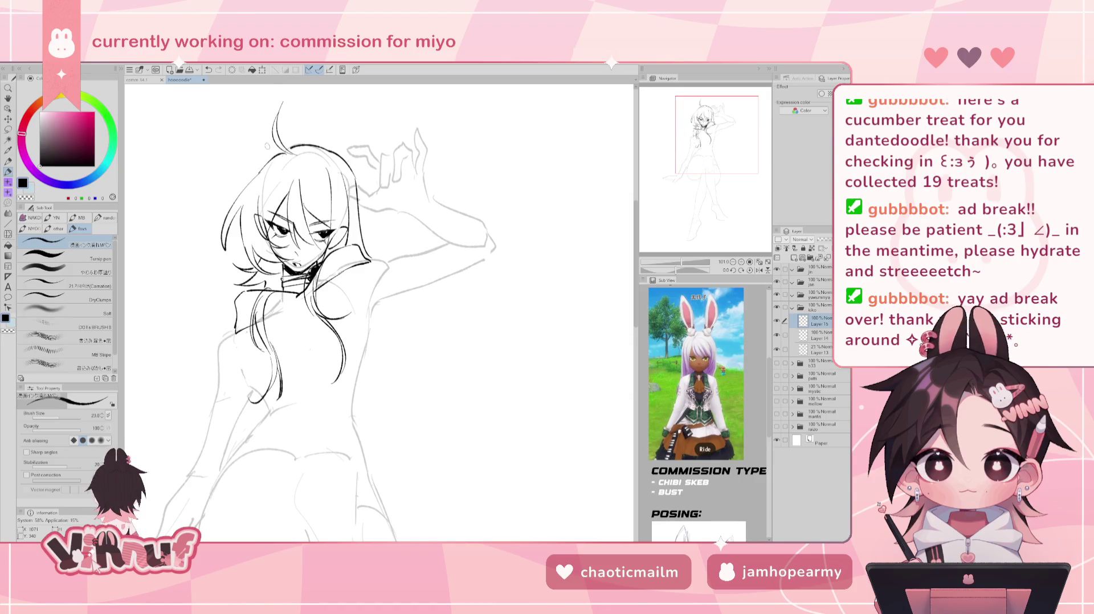
left_click(776, 321)
left_click(776, 321)
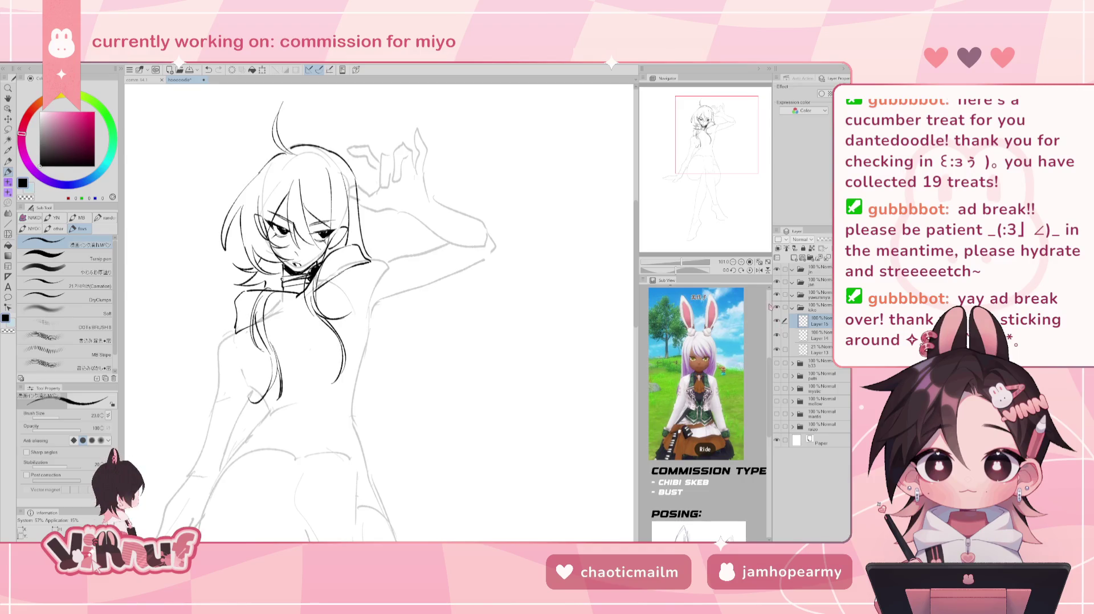
- Erase stray collar lines on Layer 14, comparing the result with undo and redo
left_click(820, 332)
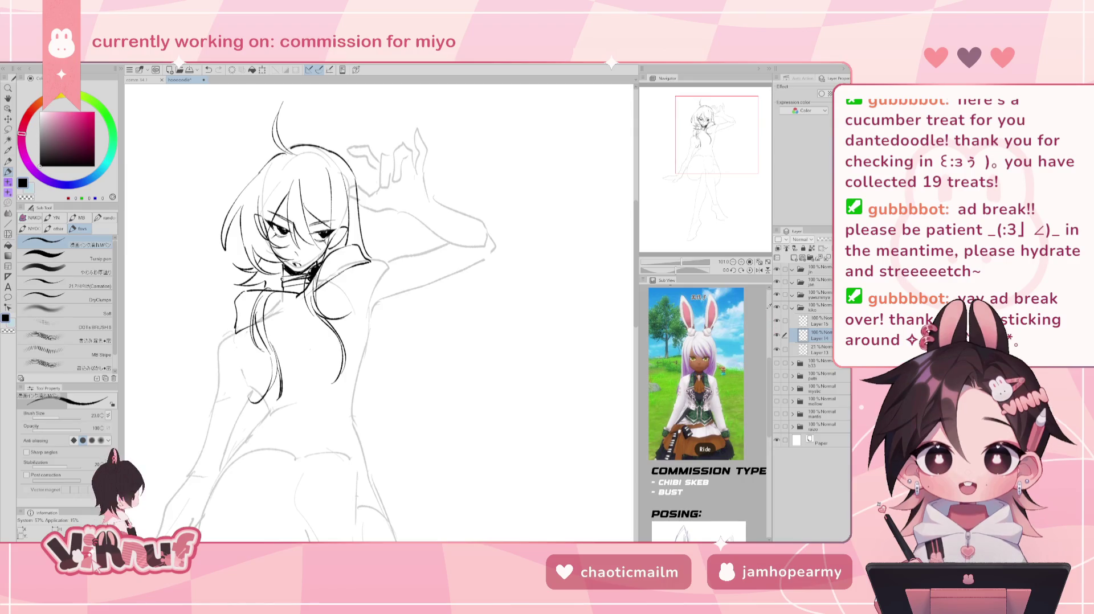
left_click_drag(271, 249, 283, 236)
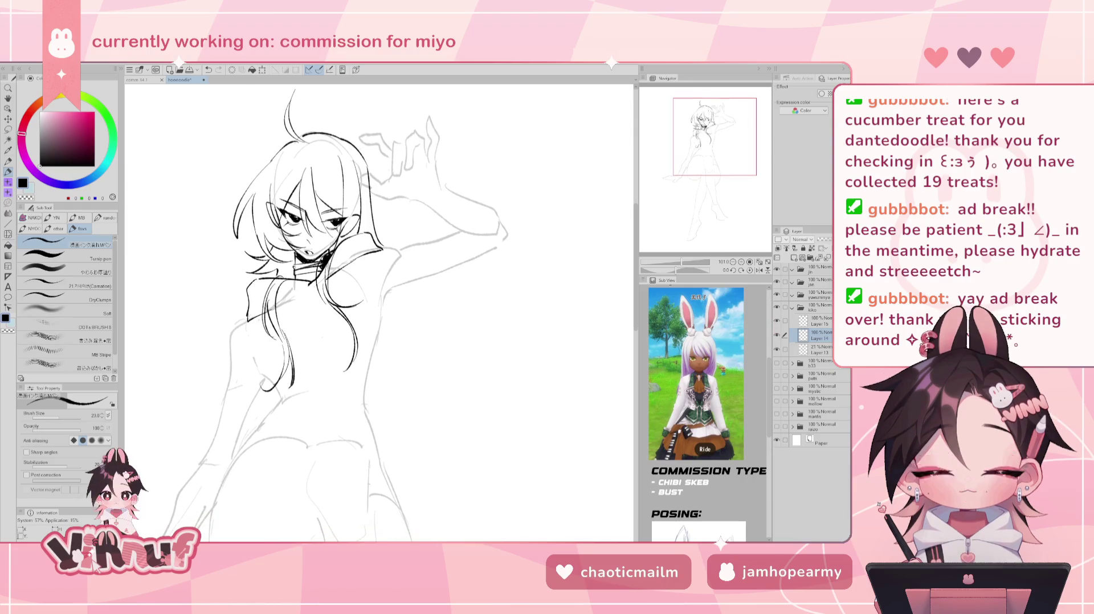
key("e")
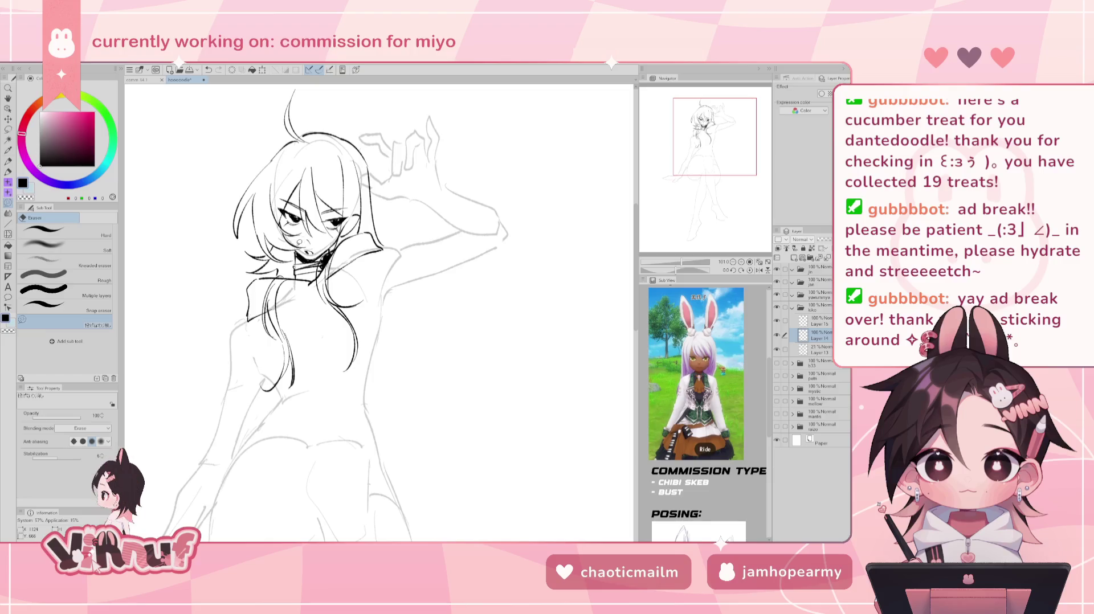
key("ctrl+z")
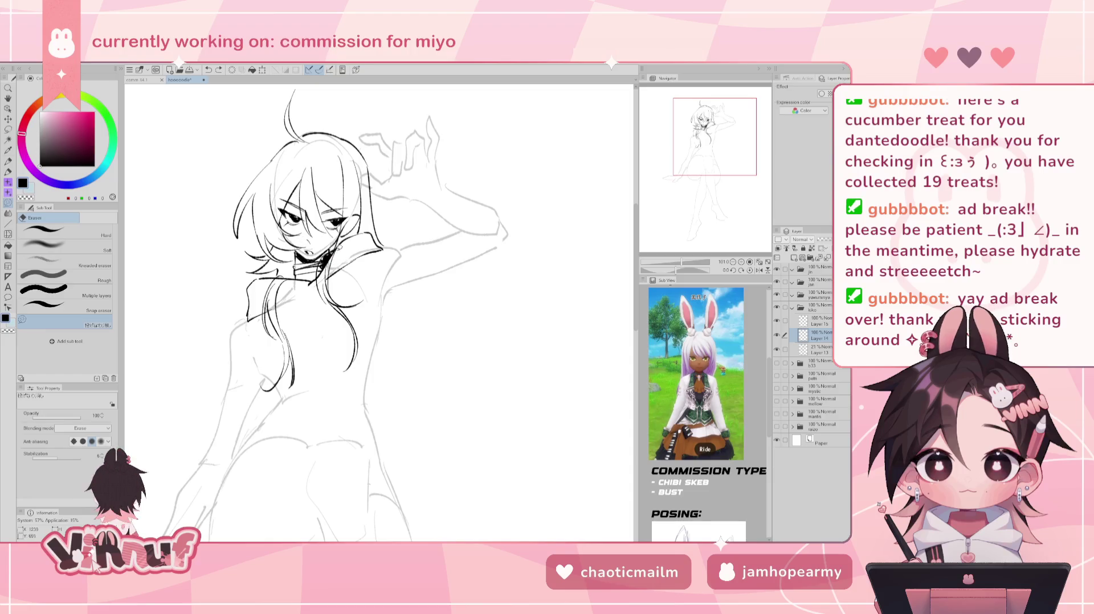
key("ctrl+y")
key("ctrl+z")
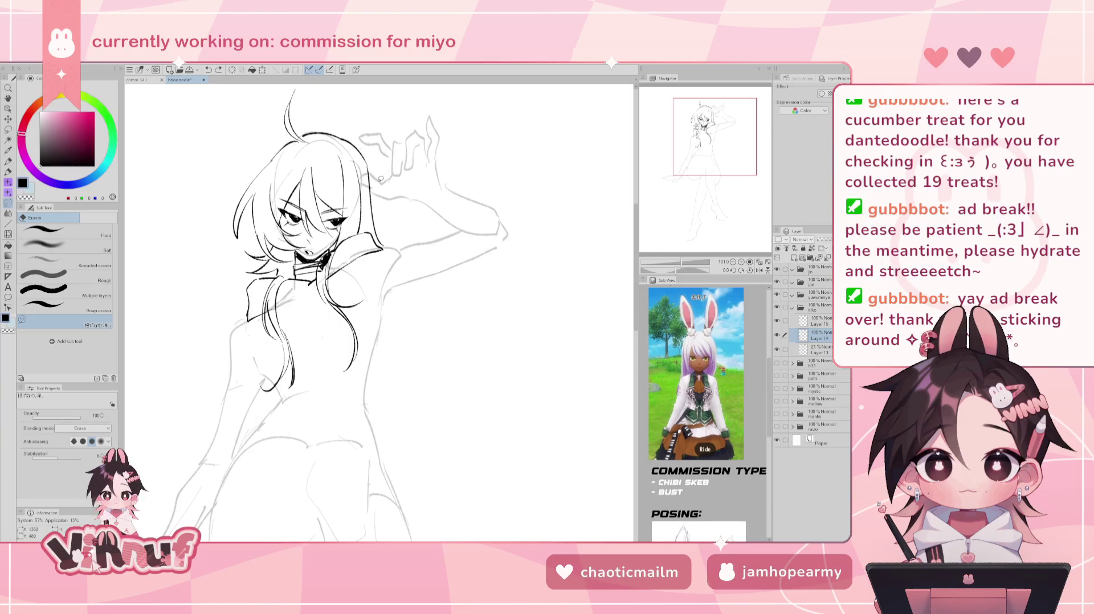
- Erase a small stray mark beside the collar on Layer 15 and bring the top of the head into view
left_click(818, 321)
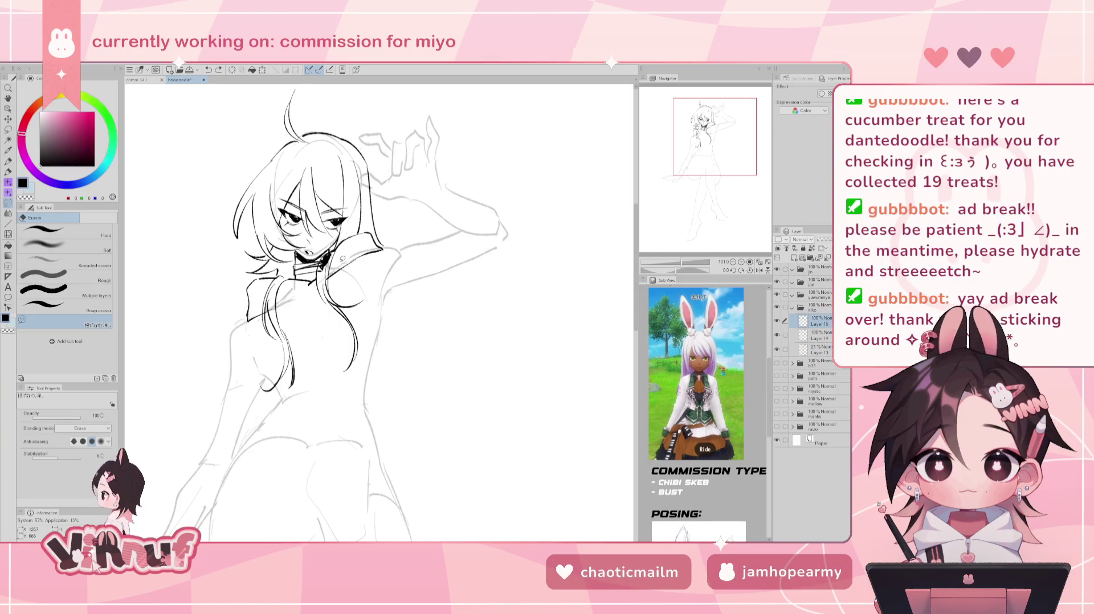
left_click_drag(326, 268, 324, 259)
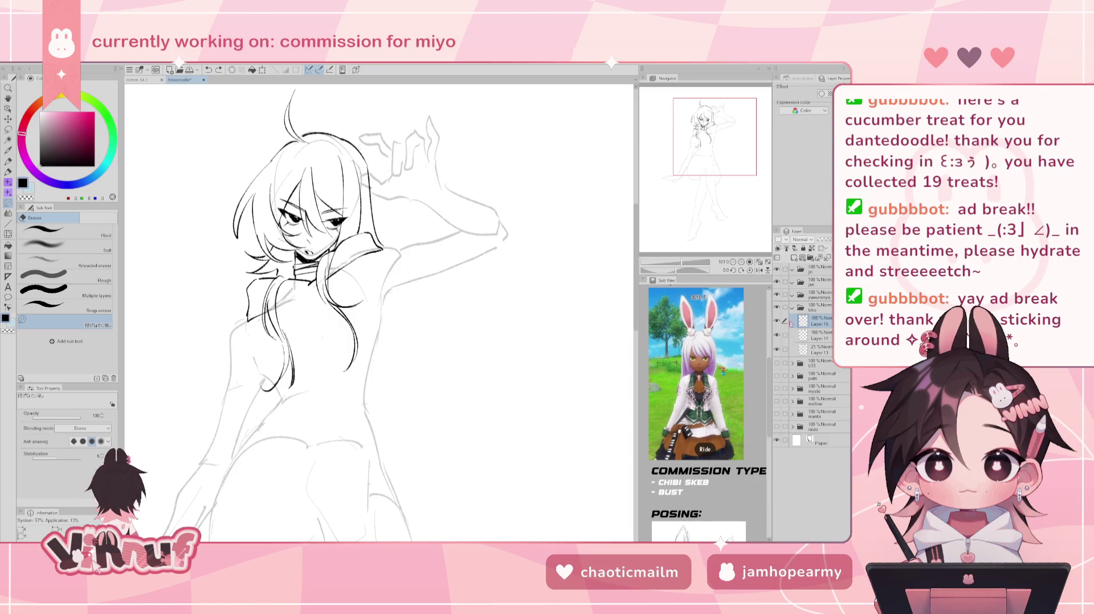
key("p")
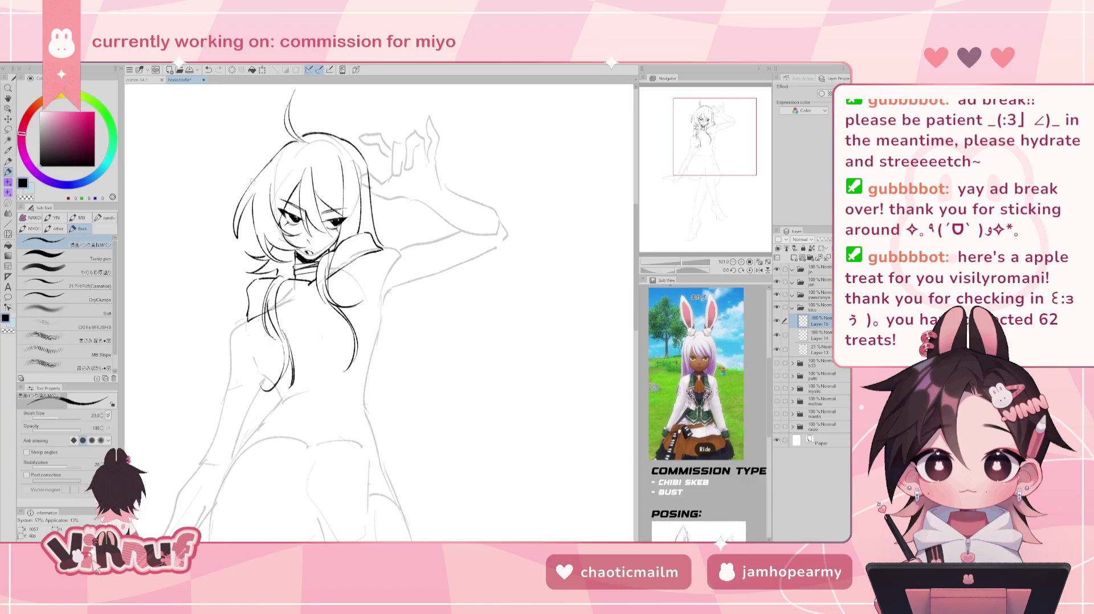
left_click_drag(727, 151, 730, 139)
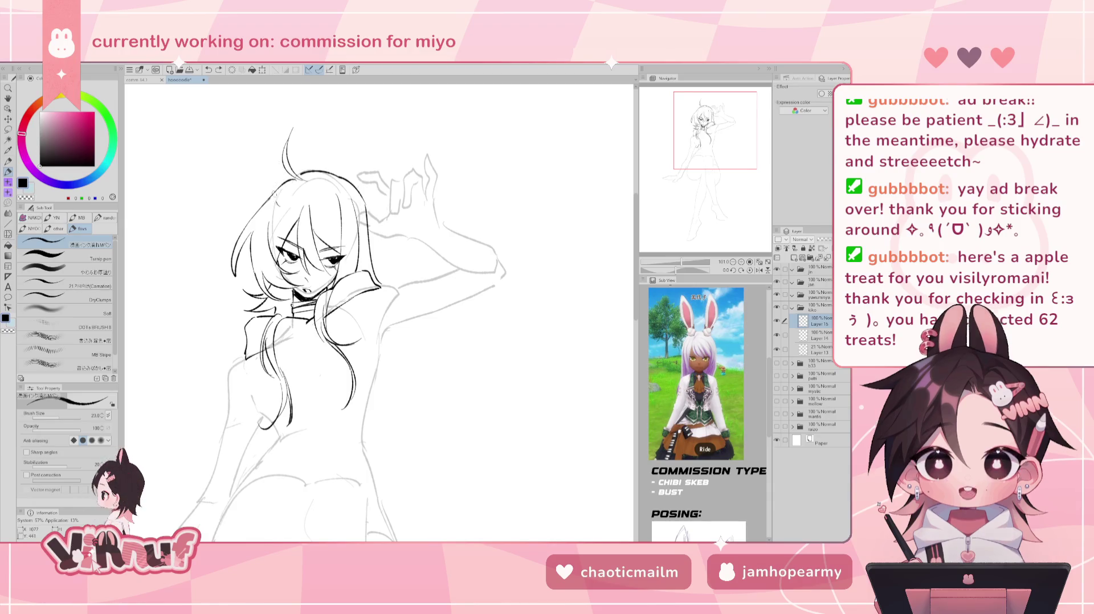
- Draw two pointed horns on the head, then erase the right one and redraw it smaller
left_click_drag(272, 181, 285, 205)
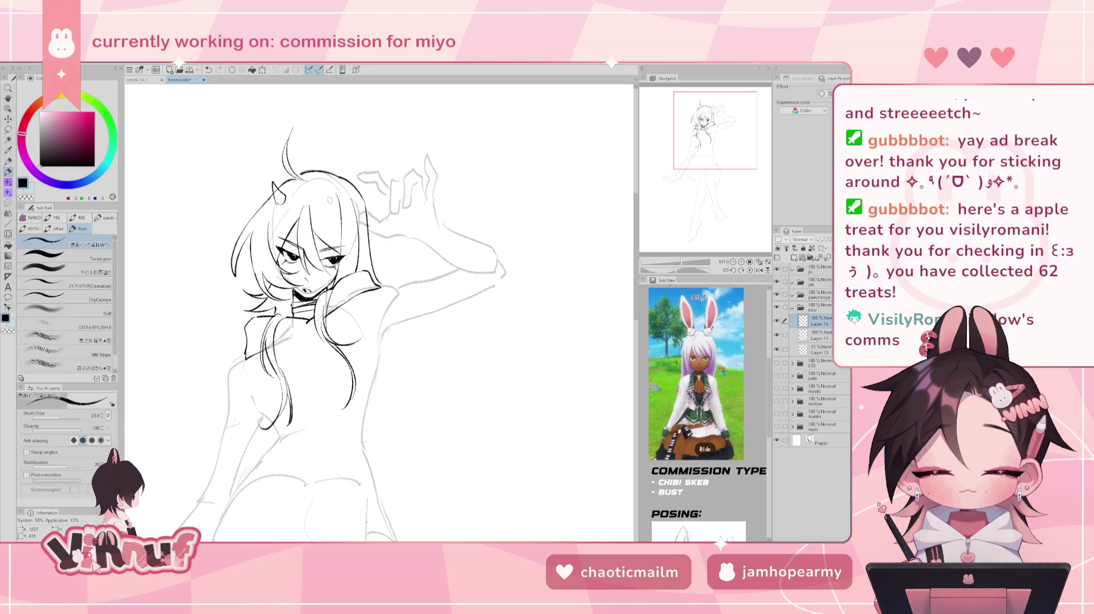
mouse_move(325, 197)
left_mouse_down()
mouse_move(328, 180)
mouse_move(334, 202)
left_mouse_up()
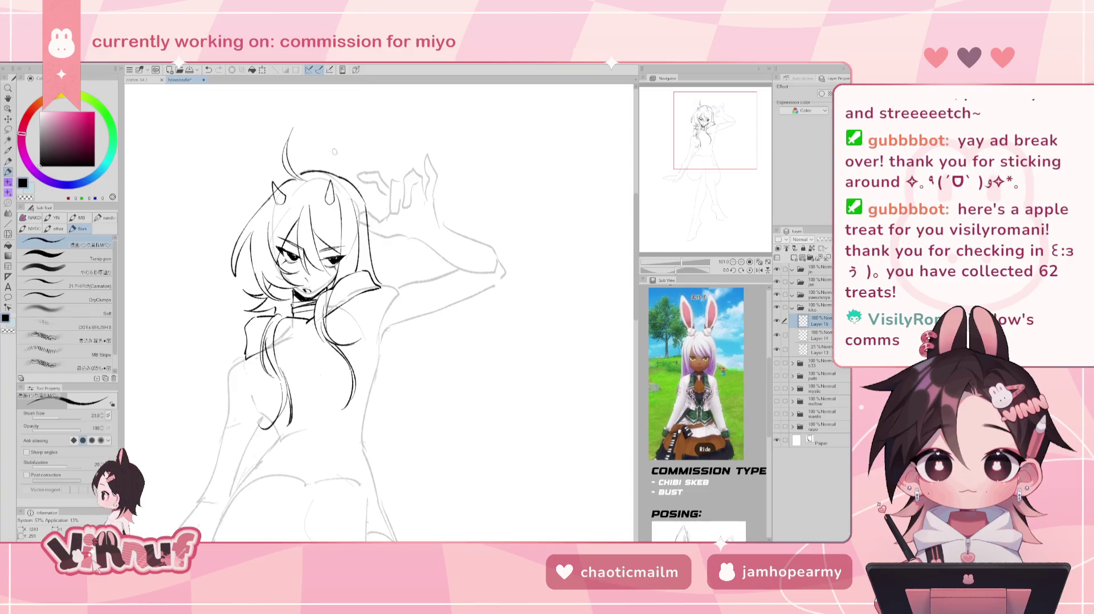
key("e")
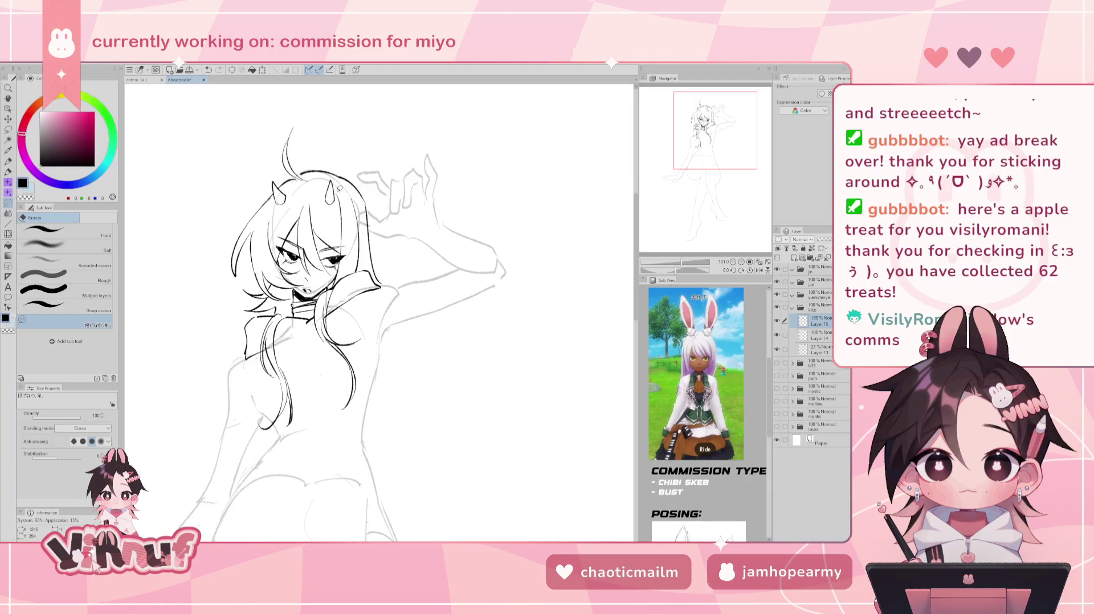
left_click_drag(328, 197, 336, 185)
key("p")
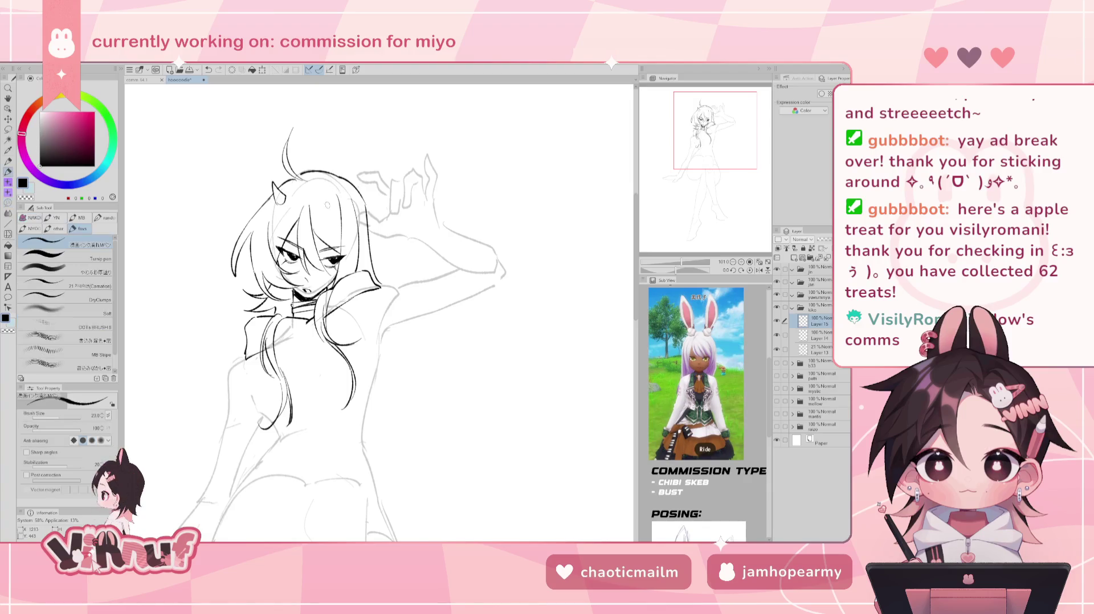
left_click_drag(328, 192, 327, 210)
- Mirror the view to check the horns, then refine the right horn's line and undo the last stroke
key("h")
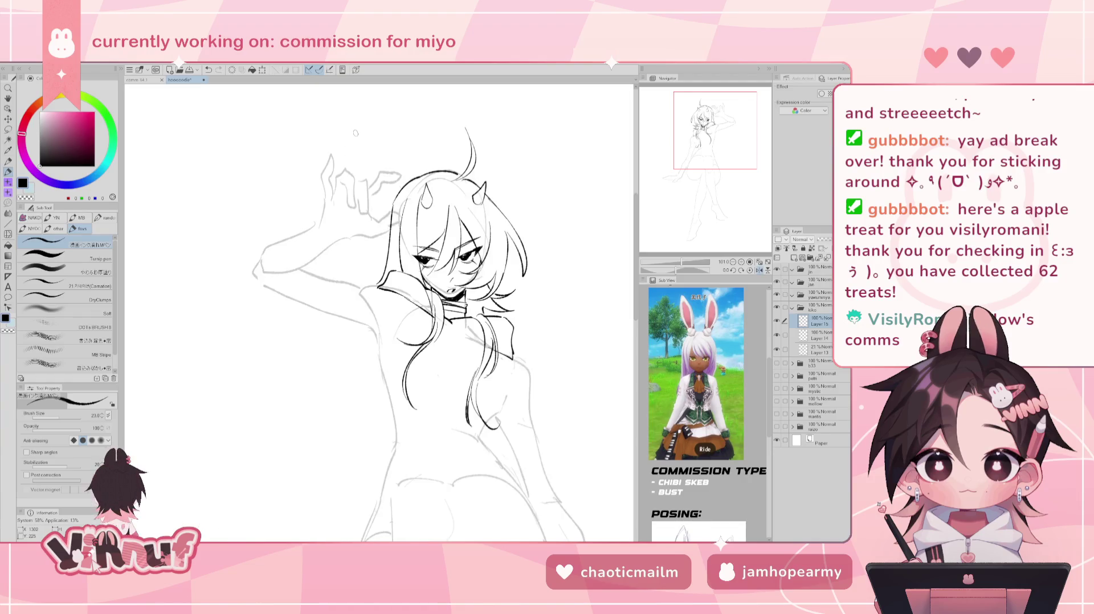
key("h")
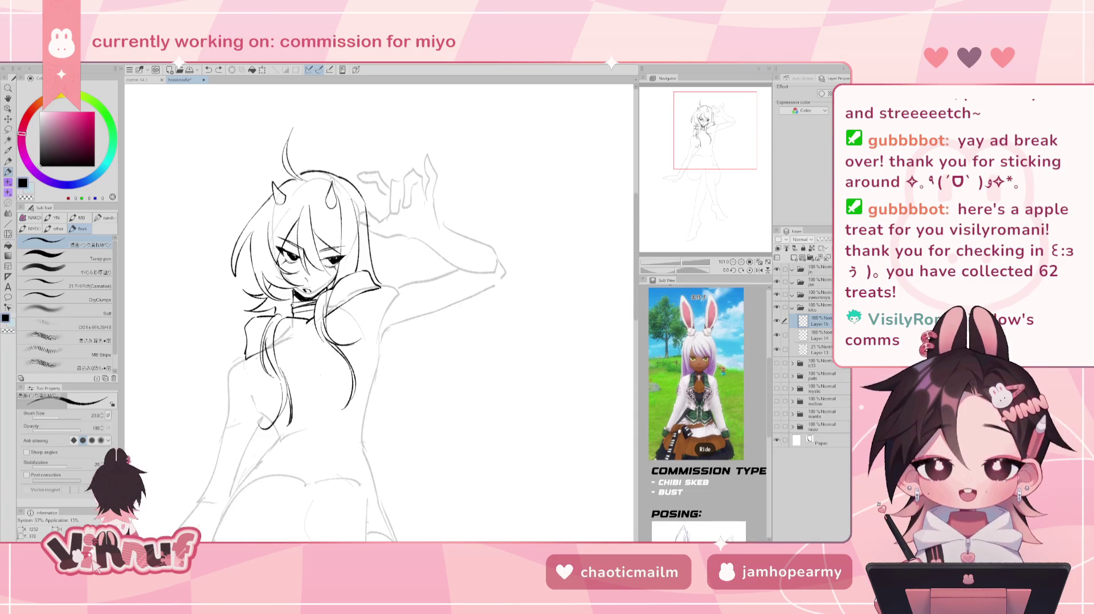
key("ctrl+z")
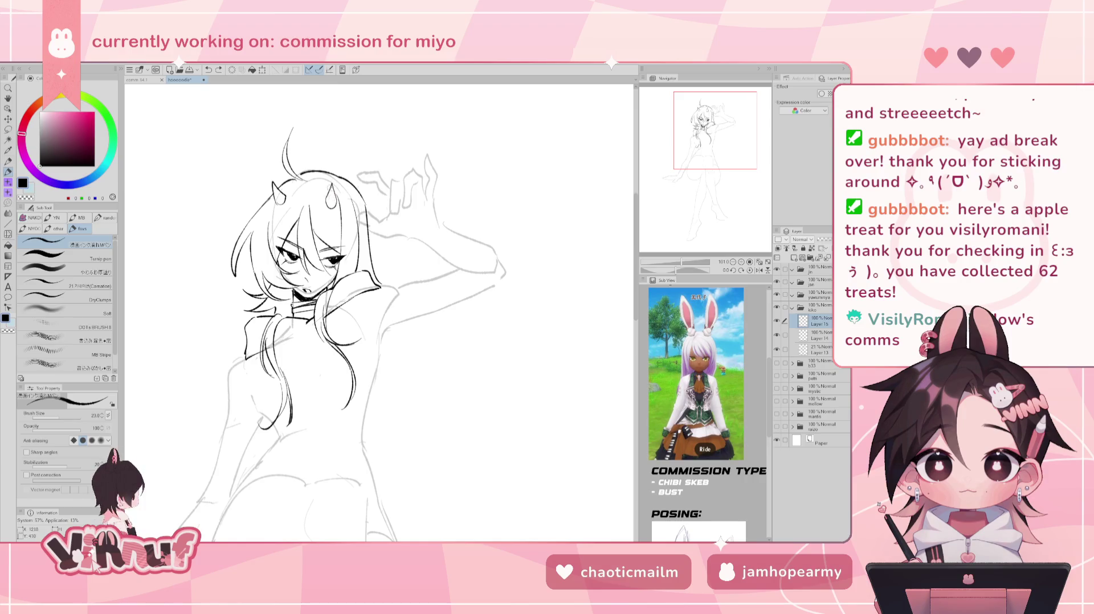
key("ctrl+z")
left_click_drag(328, 181, 337, 198)
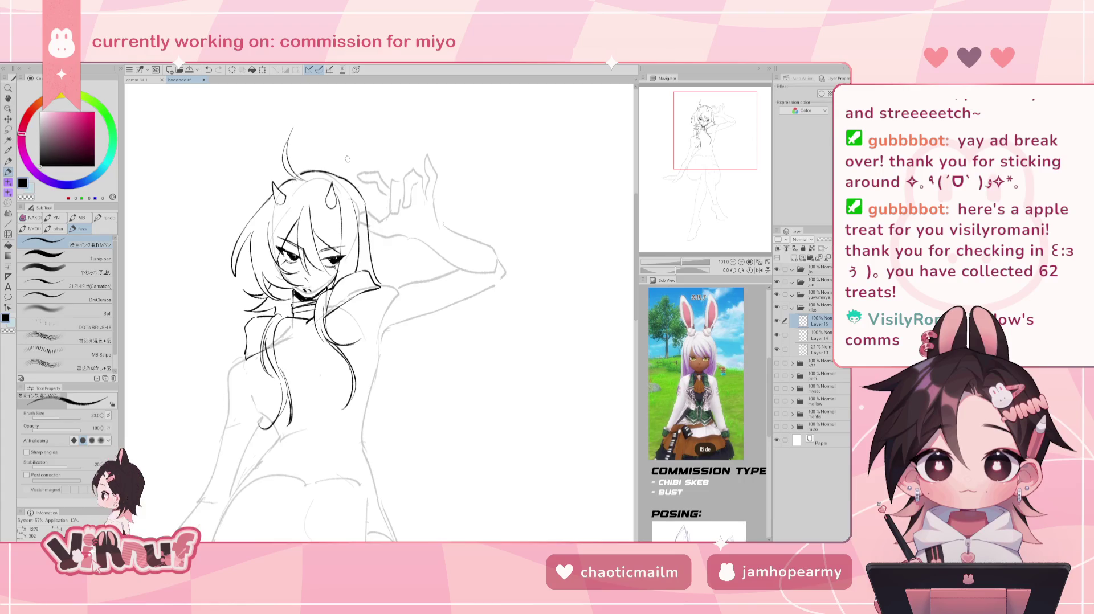
key("e")
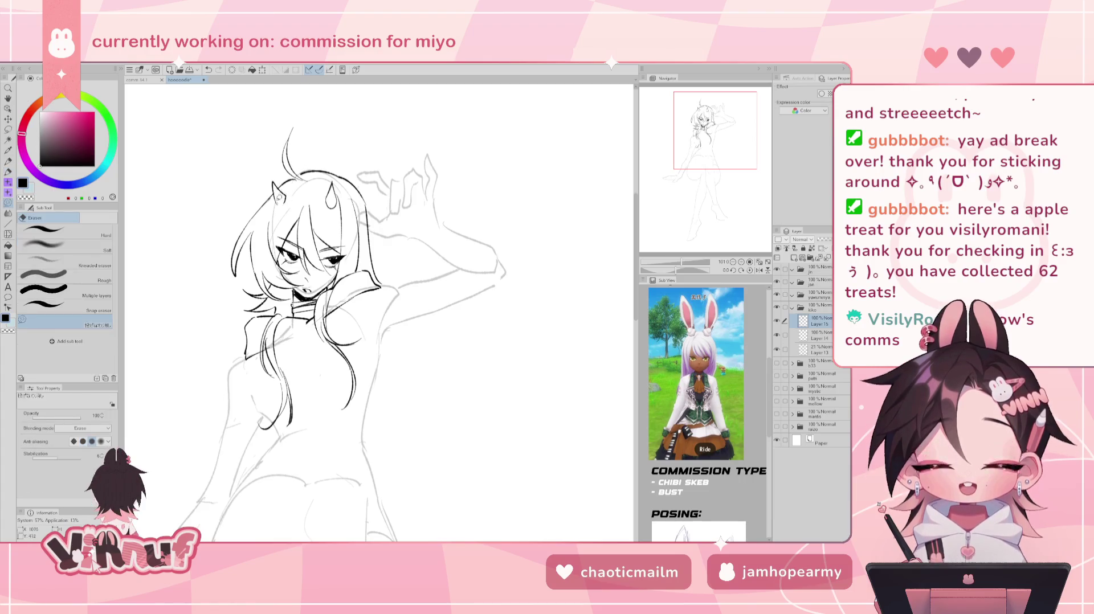
key("p")
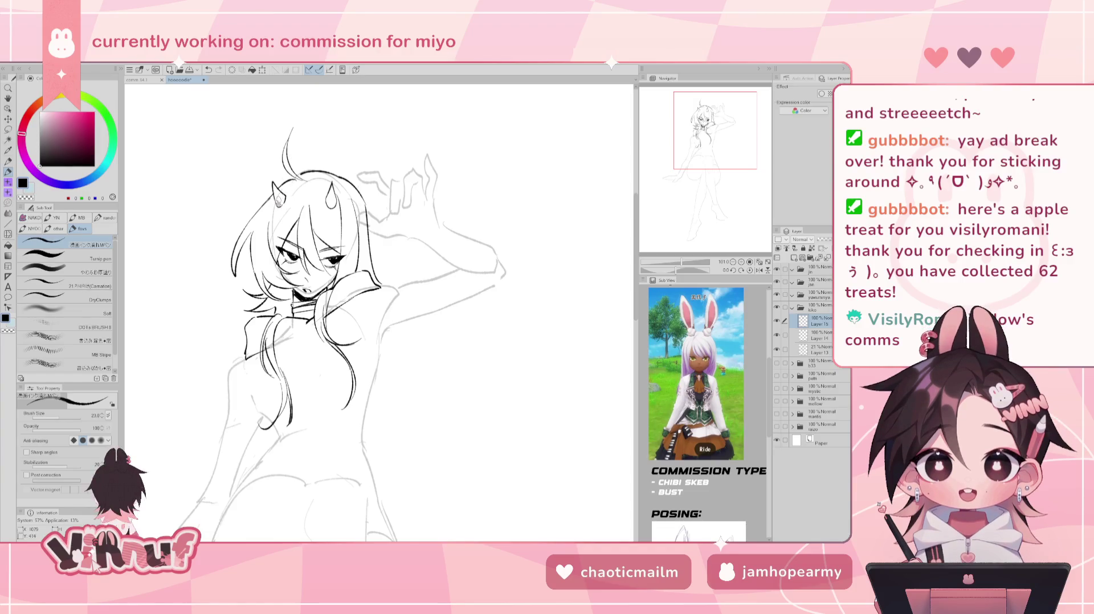
key("ctrl+z")
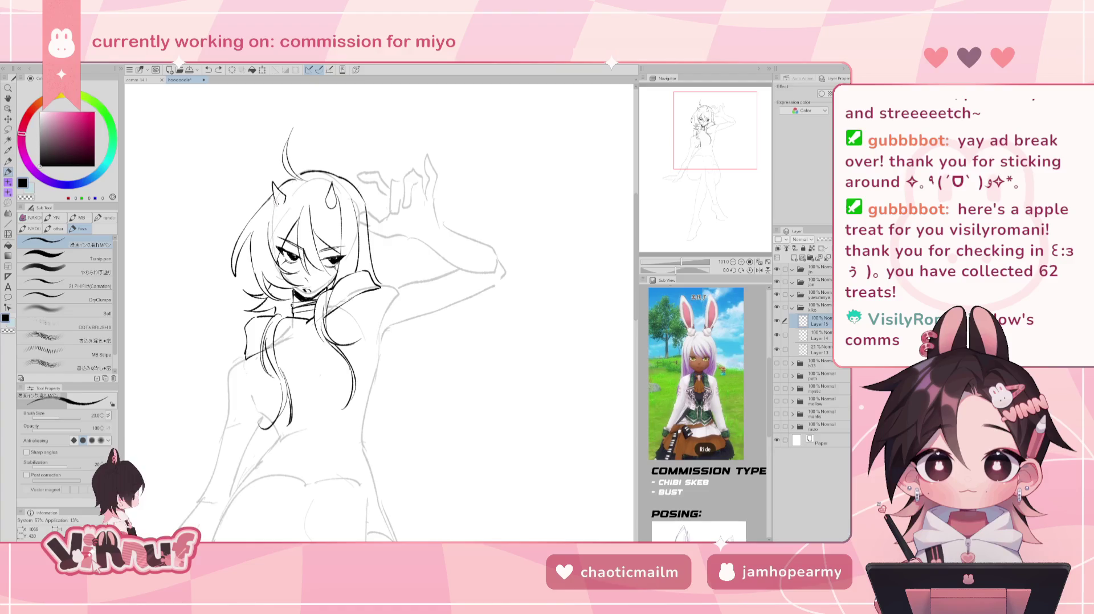